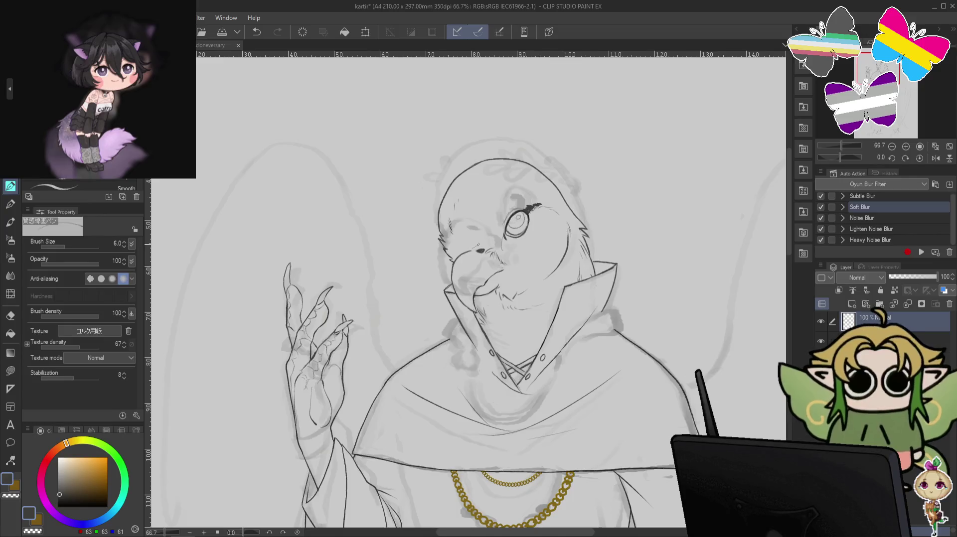
- Undo the stray pen stroke beside the bird's beak
{"action": "key", "text": "ctrl+z"}
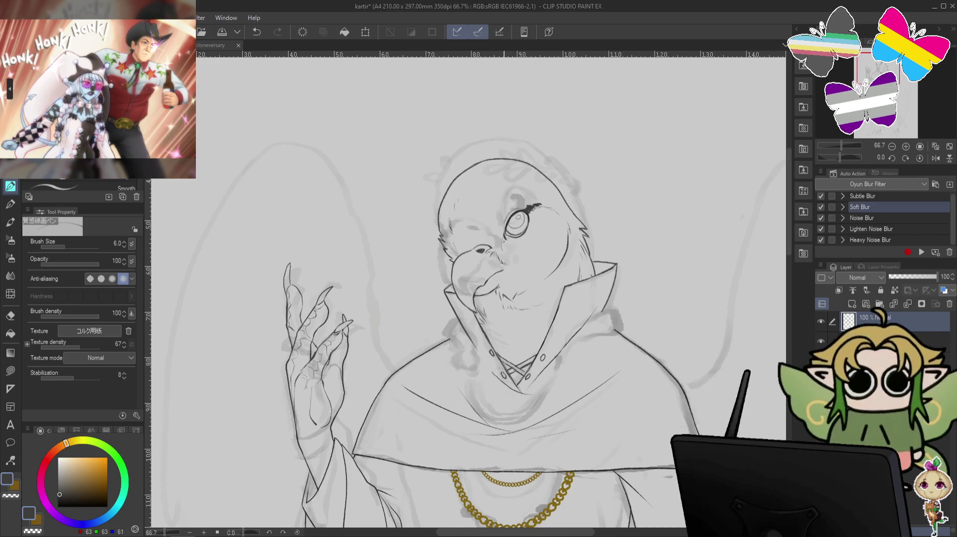
- Lasso the eye and brow, nudge them left and down, and rotate them about 8° clockwise
{"action": "key", "text": "m"}
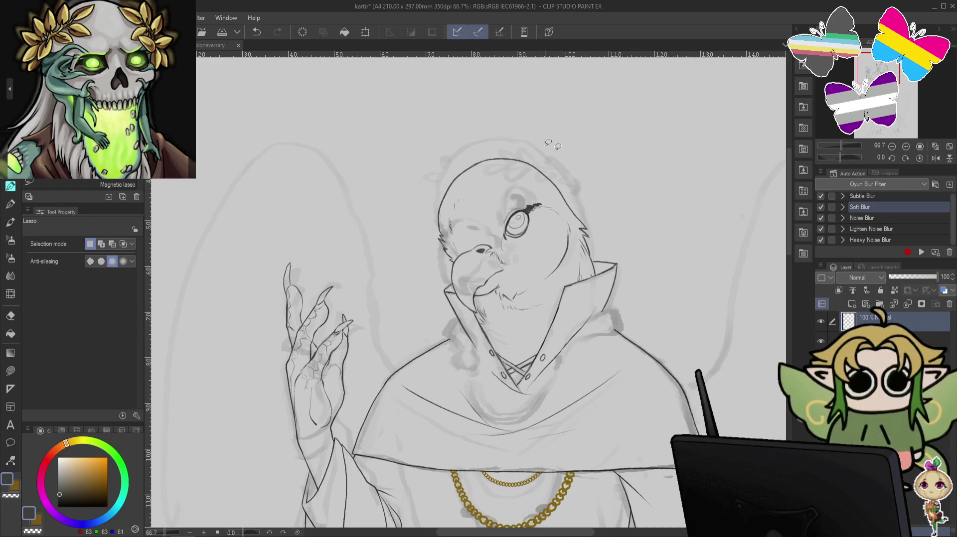
{"action": "mouse_move", "coordinate": [540, 190]}
{"action": "left_mouse_down"}
{"action": "mouse_move", "coordinate": [553, 194]}
{"action": "mouse_move", "coordinate": [554, 210]}
{"action": "left_mouse_up"}
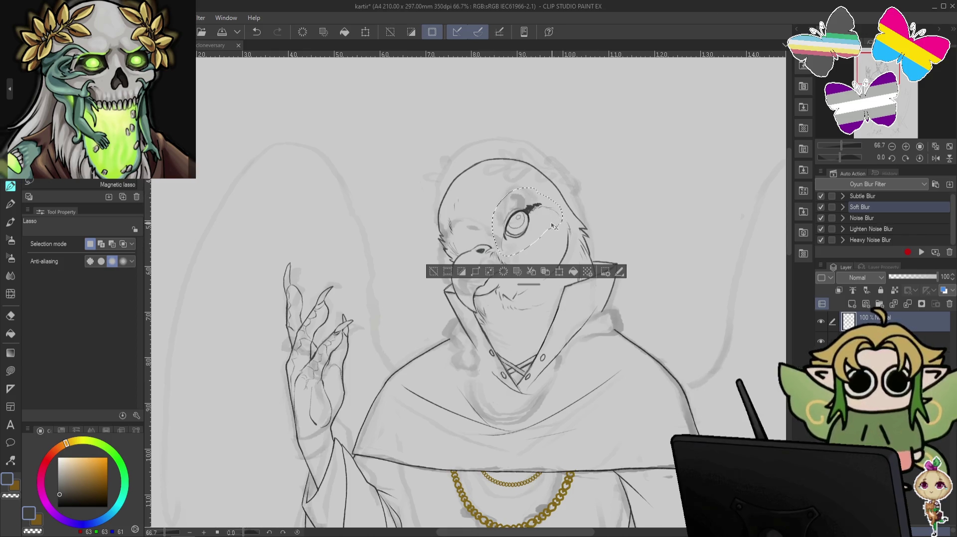
{"action": "left_click_drag", "start_coordinate": [535, 209], "coordinate": [536, 208]}
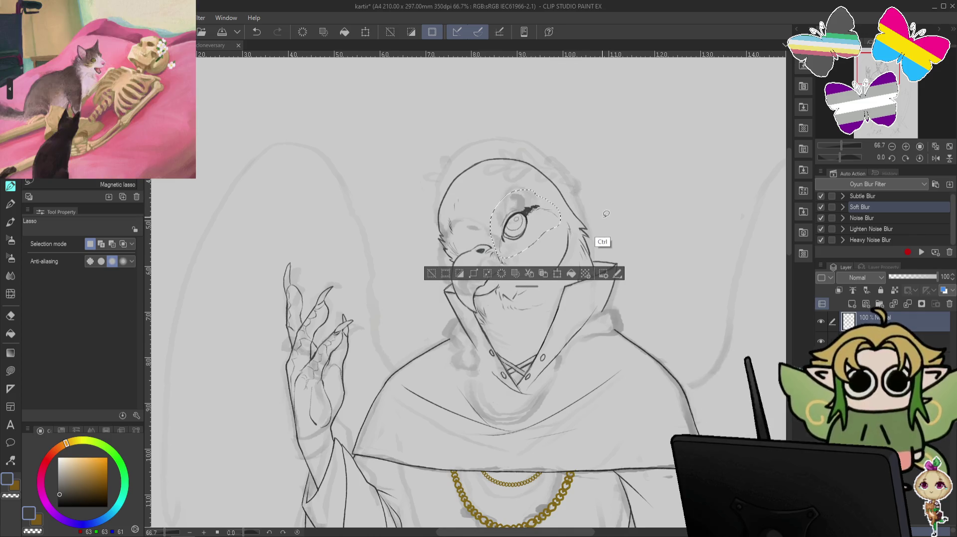
{"action": "key", "text": "ctrl+t"}
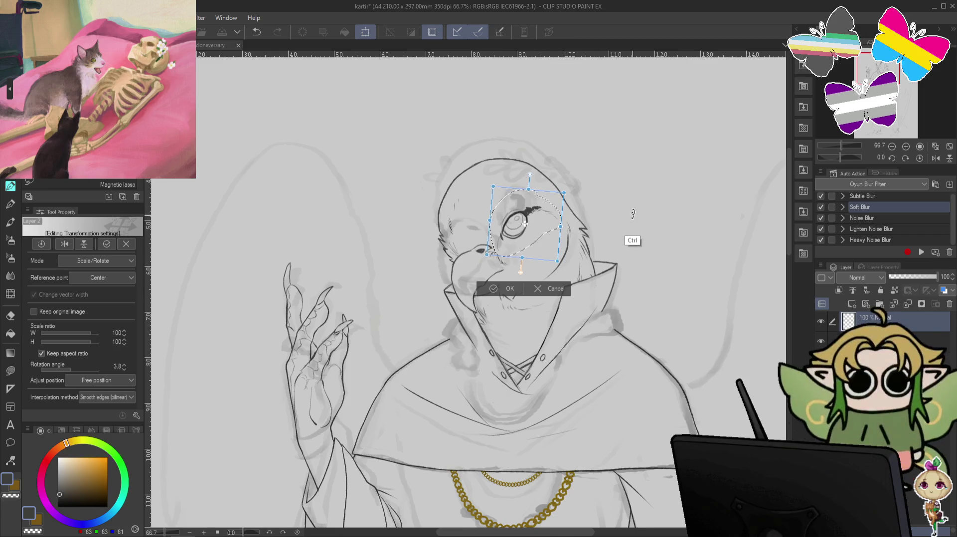
{"action": "mouse_move", "coordinate": [538, 228]}
{"action": "left_mouse_down"}
{"action": "mouse_move", "coordinate": [530, 210]}
{"action": "mouse_move", "coordinate": [544, 215]}
{"action": "left_mouse_up"}
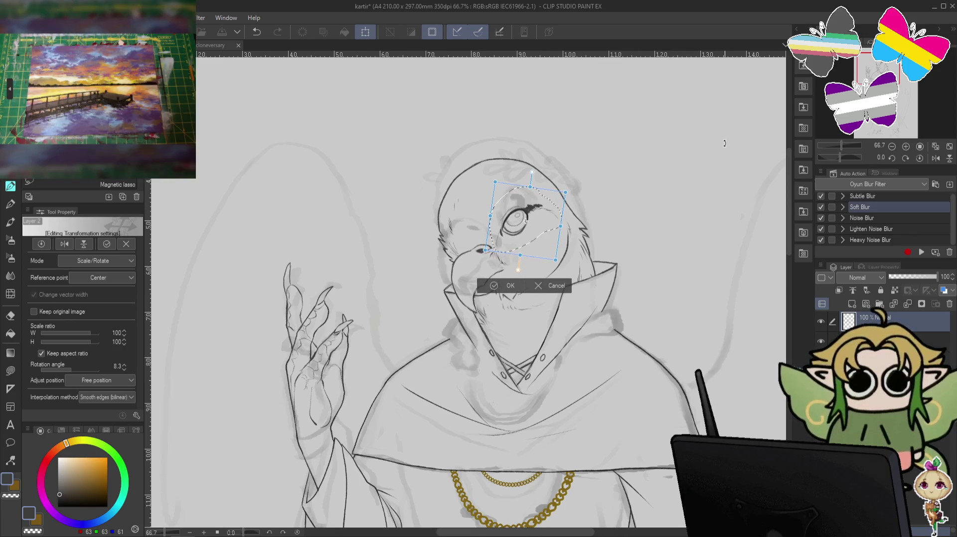
{"action": "key", "text": "h"}
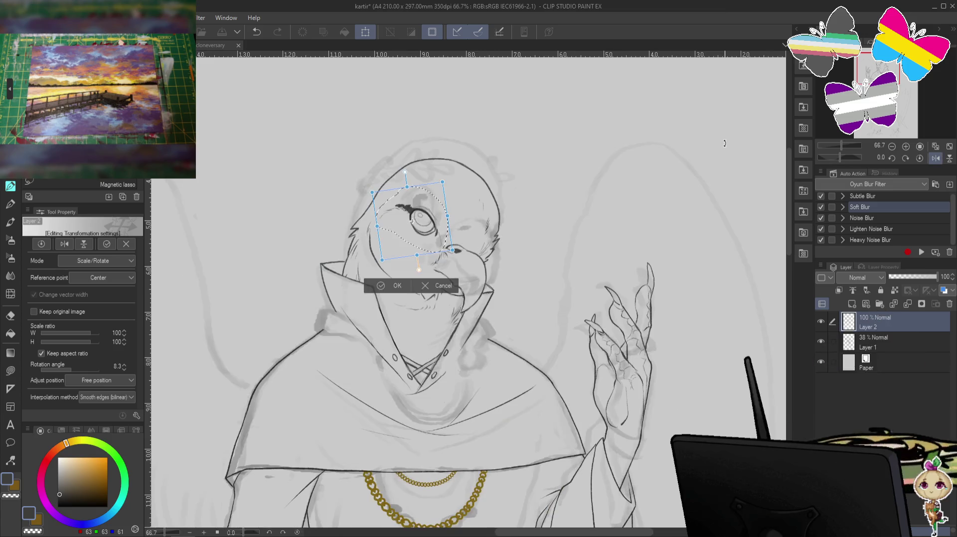
{"action": "key", "text": "h"}
{"action": "key", "text": "h"}
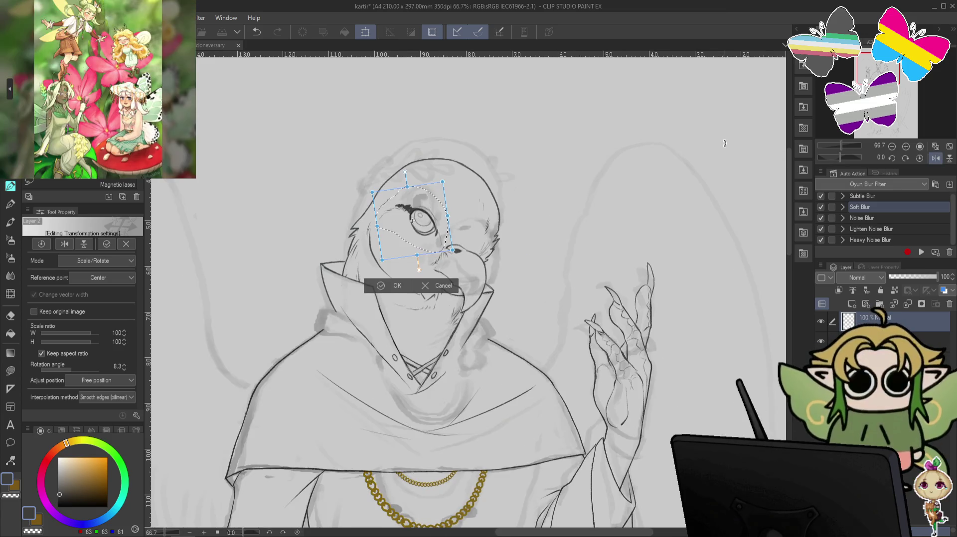
{"action": "key", "text": "h"}
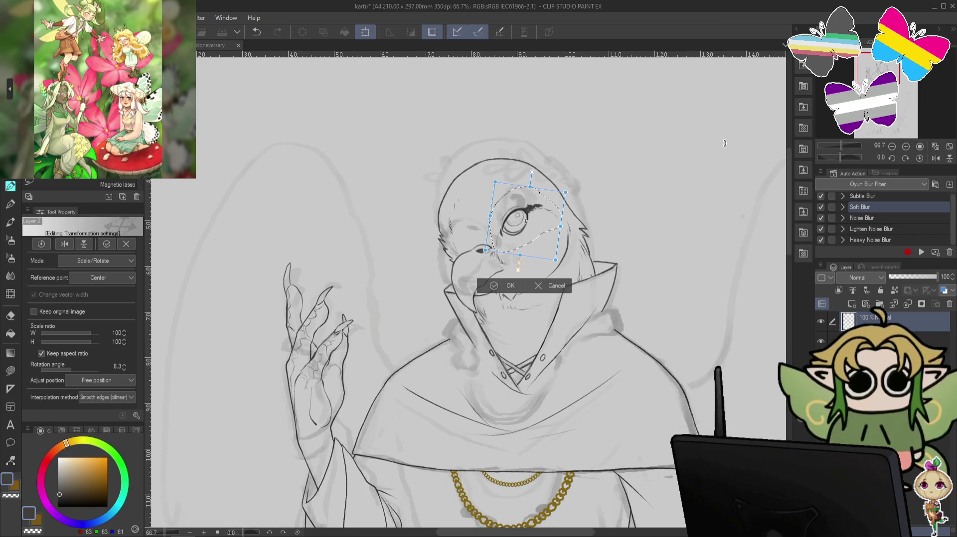
{"action": "key", "text": "Return"}
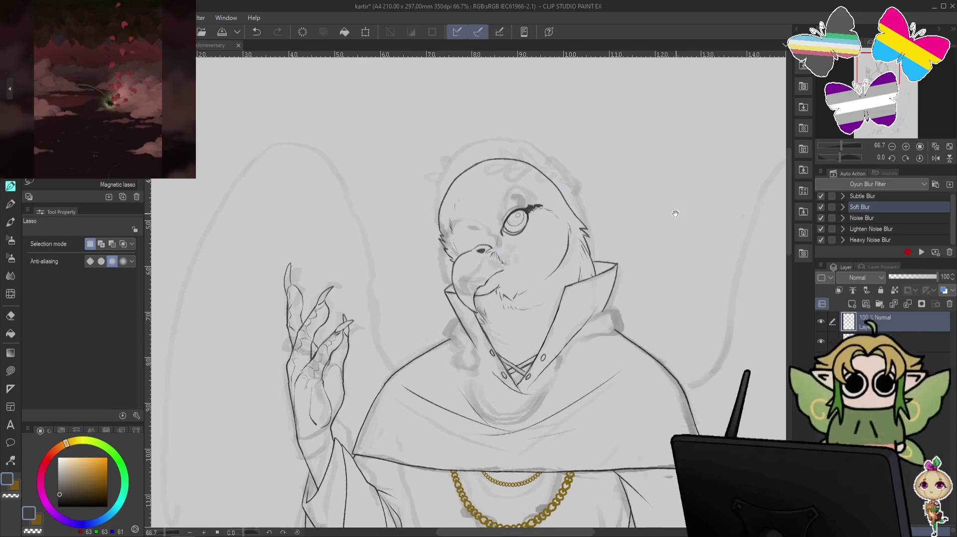
- Zoom to the robe's left side with the inking pen, removing two small recent strokes
{"action": "scroll", "coordinate": [675, 213], "scroll_direction": "down", "scroll_amount": 1}
{"action": "scroll", "coordinate": [678, 210], "scroll_direction": "down", "scroll_amount": 1}
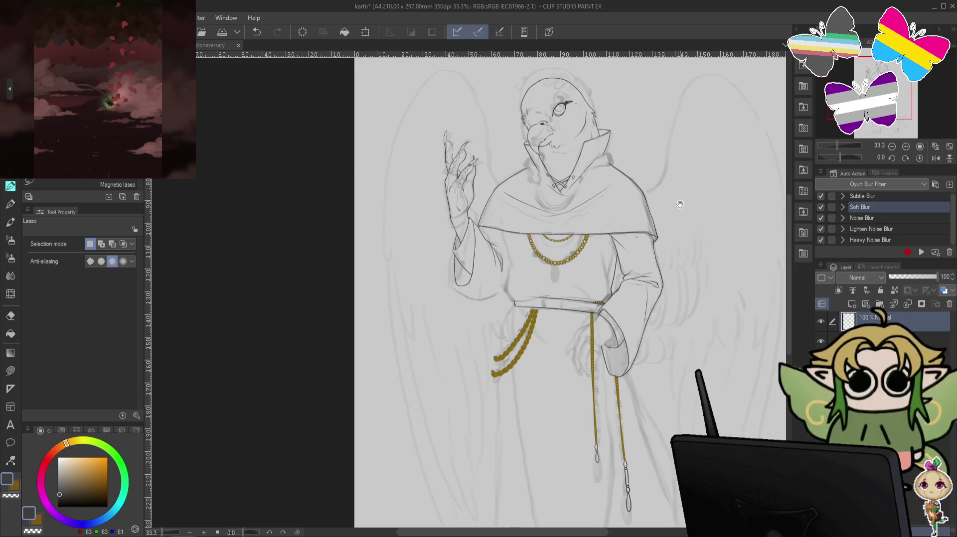
{"action": "scroll", "coordinate": [680, 204], "scroll_direction": "up", "scroll_amount": 2}
{"action": "key", "text": "p"}
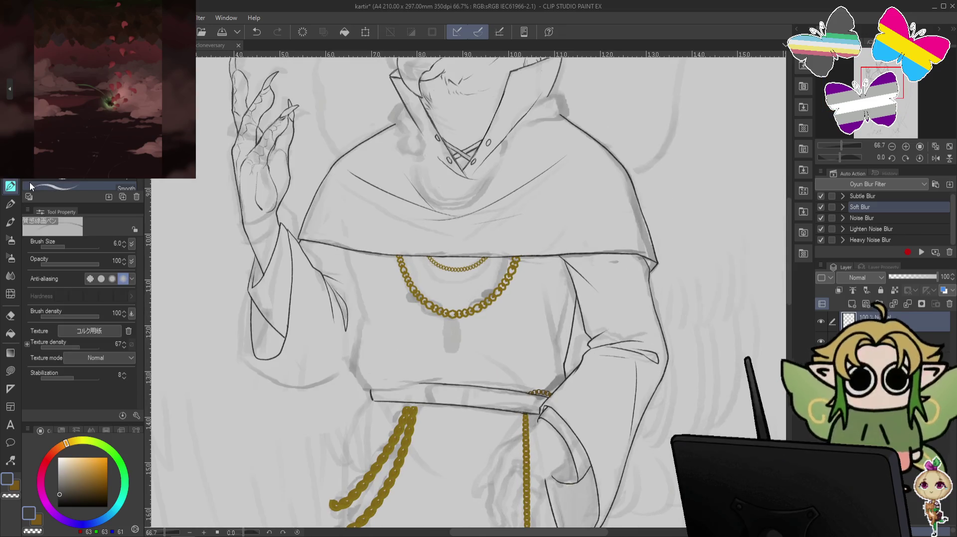
{"action": "mouse_move", "coordinate": [344, 249]}
{"action": "left_mouse_down"}
{"action": "mouse_move", "coordinate": [372, 268]}
{"action": "mouse_move", "coordinate": [384, 298]}
{"action": "left_mouse_up"}
{"action": "key", "text": "ctrl+z"}
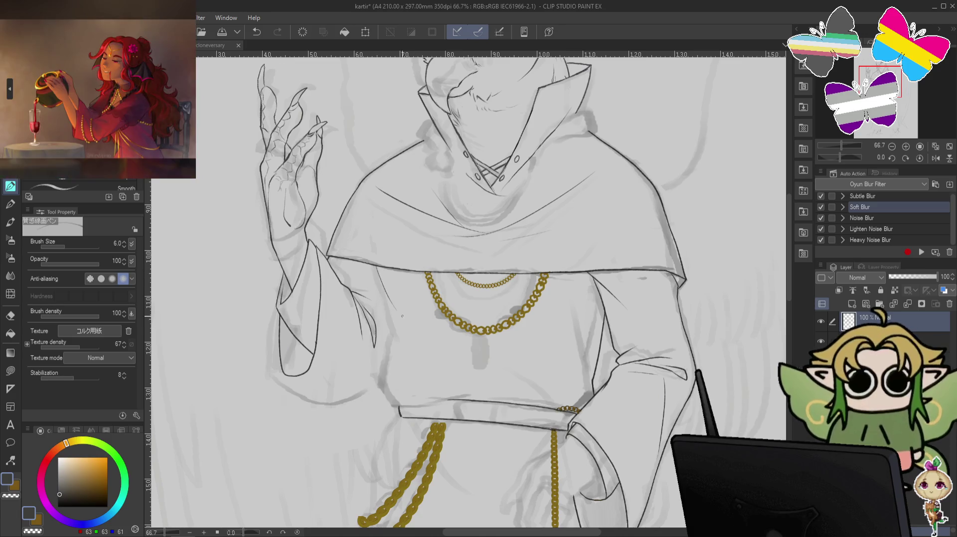
{"action": "key", "text": "ctrl+z"}
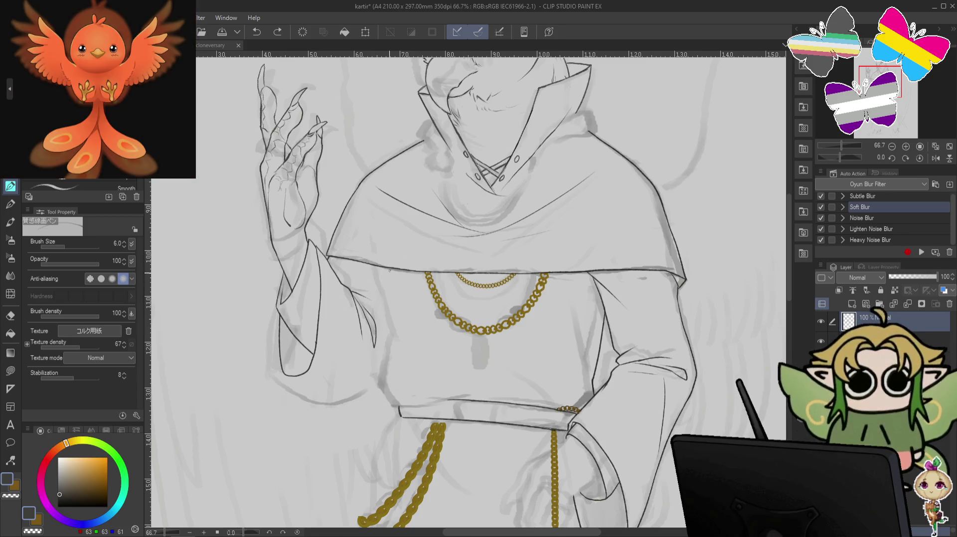
- Redraw the right-hand sleeve edge line, retrying its length and lower end
{"action": "left_click_drag", "start_coordinate": [388, 266], "coordinate": [387, 319]}
{"action": "key", "text": "ctrl+z"}
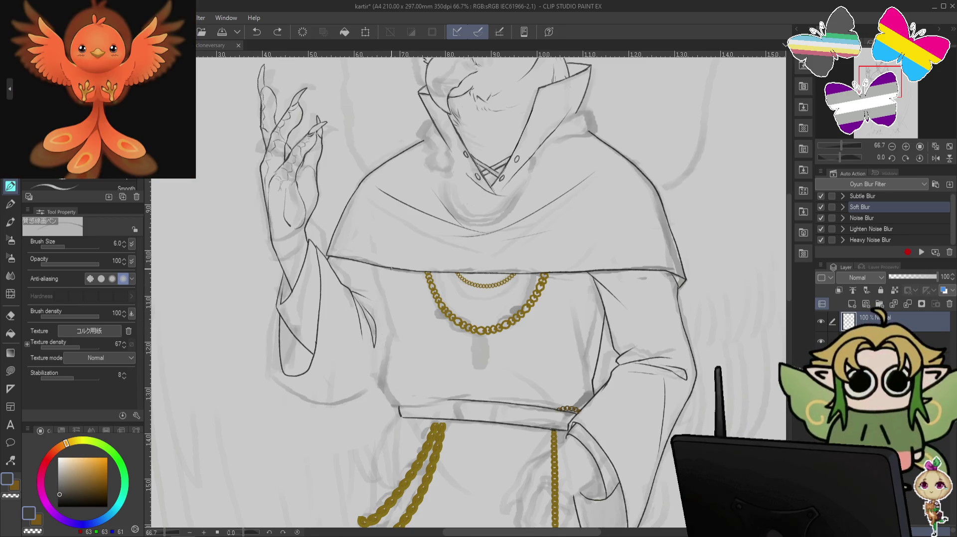
{"action": "left_click_drag", "start_coordinate": [390, 272], "coordinate": [387, 329]}
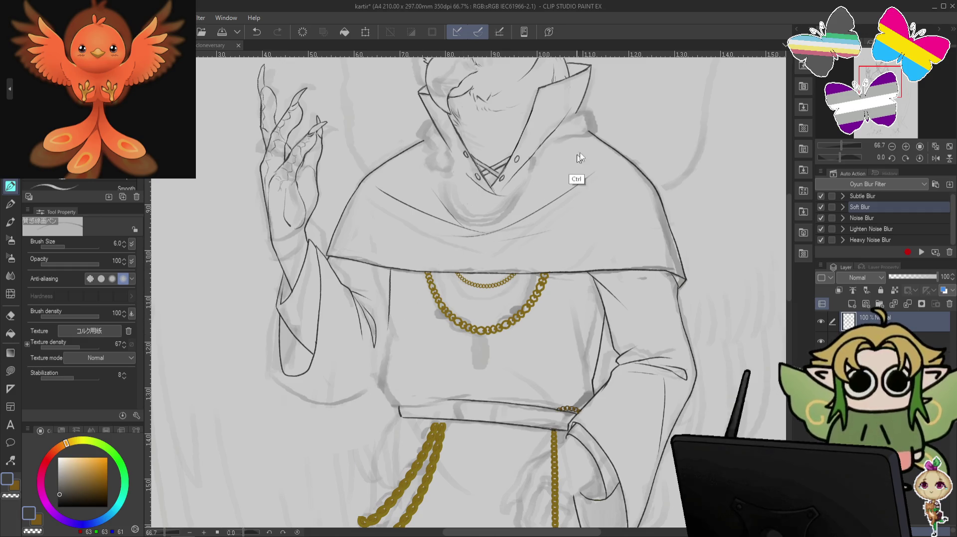
{"action": "key", "text": "ctrl+z"}
{"action": "left_click_drag", "start_coordinate": [384, 269], "coordinate": [385, 294]}
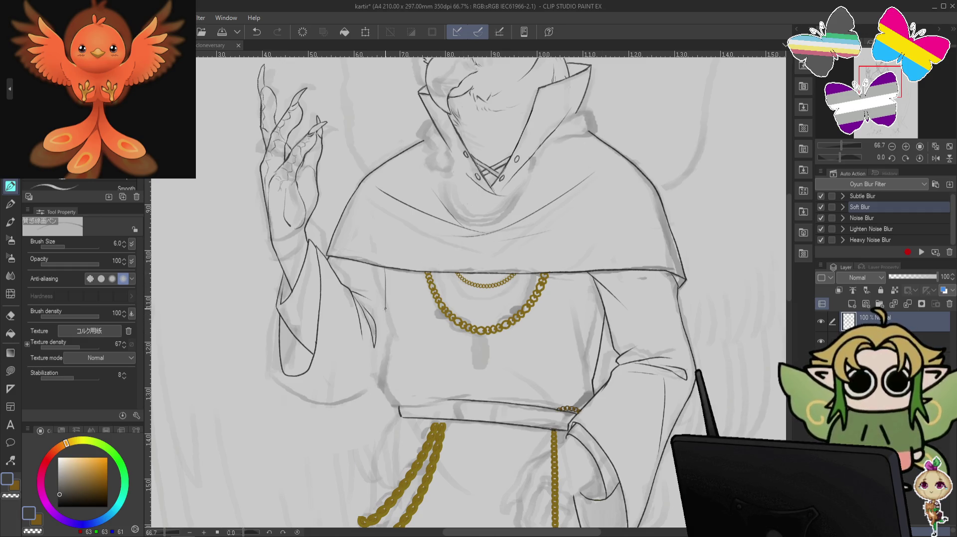
{"action": "key", "text": "ctrl+z"}
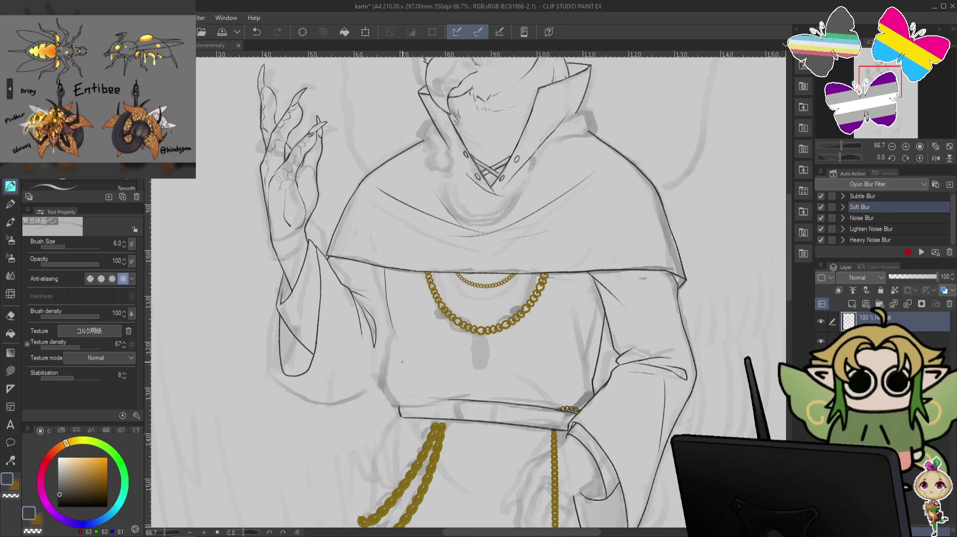
{"action": "key", "text": "ctrl+z"}
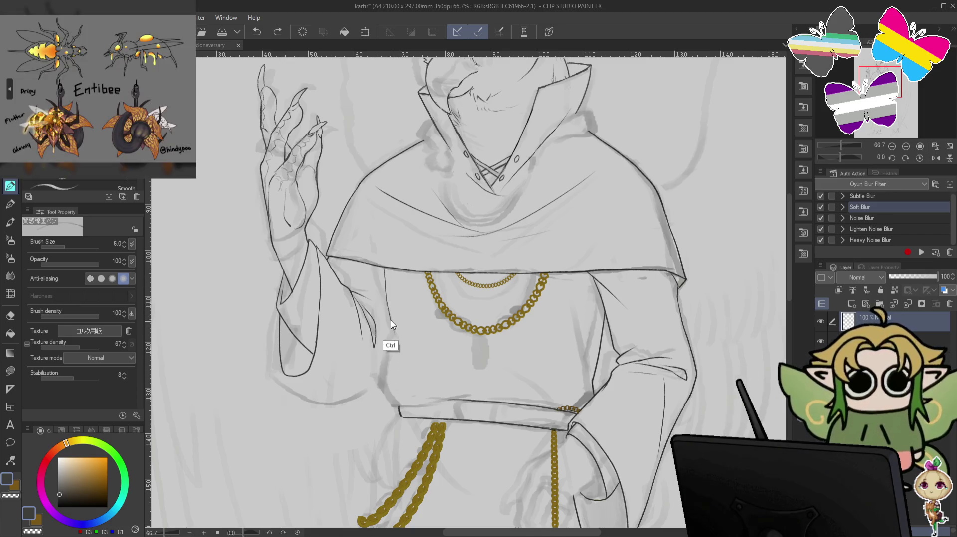
{"action": "mouse_move", "coordinate": [383, 320]}
{"action": "left_mouse_down"}
{"action": "mouse_move", "coordinate": [392, 354]}
{"action": "mouse_move", "coordinate": [421, 357]}
{"action": "left_mouse_up"}
{"action": "key", "text": "ctrl+z"}
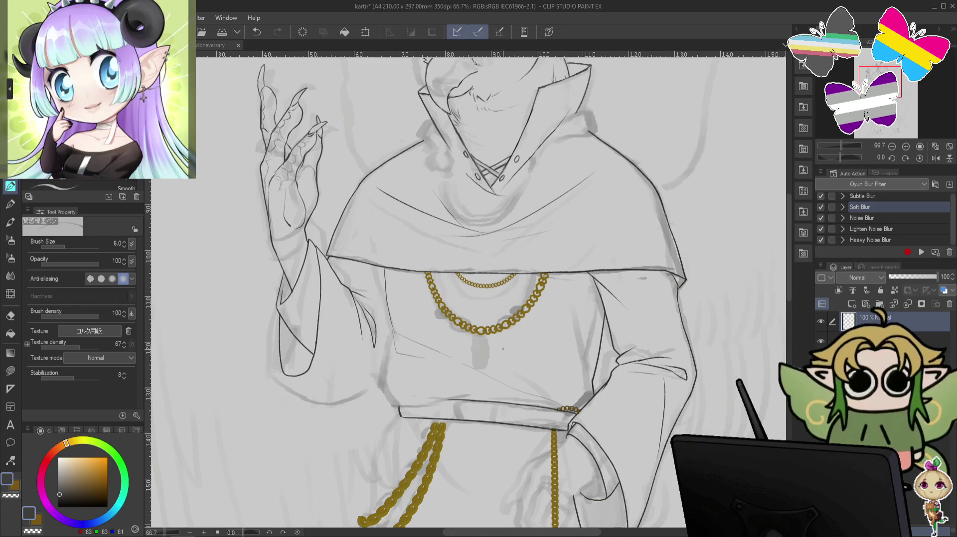
- Add a diagonal fold line rising across the robe below the chains
{"action": "mouse_move", "coordinate": [490, 347]}
{"action": "left_mouse_down"}
{"action": "mouse_move", "coordinate": [539, 344]}
{"action": "mouse_move", "coordinate": [552, 323]}
{"action": "left_mouse_up"}
{"action": "key", "text": "ctrl+z"}
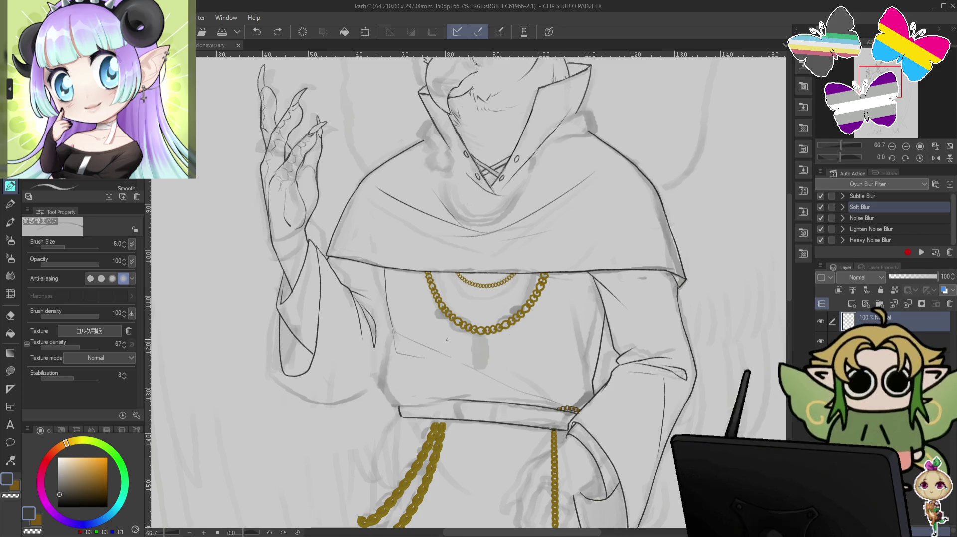
{"action": "left_click_drag", "start_coordinate": [446, 340], "coordinate": [573, 335]}
{"action": "key", "text": "ctrl+z"}
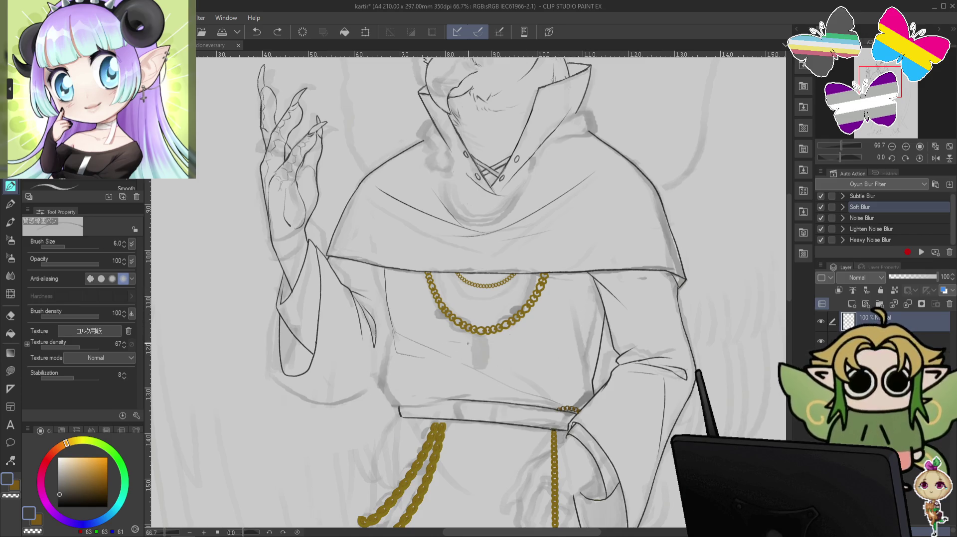
{"action": "left_click_drag", "start_coordinate": [486, 343], "coordinate": [578, 304]}
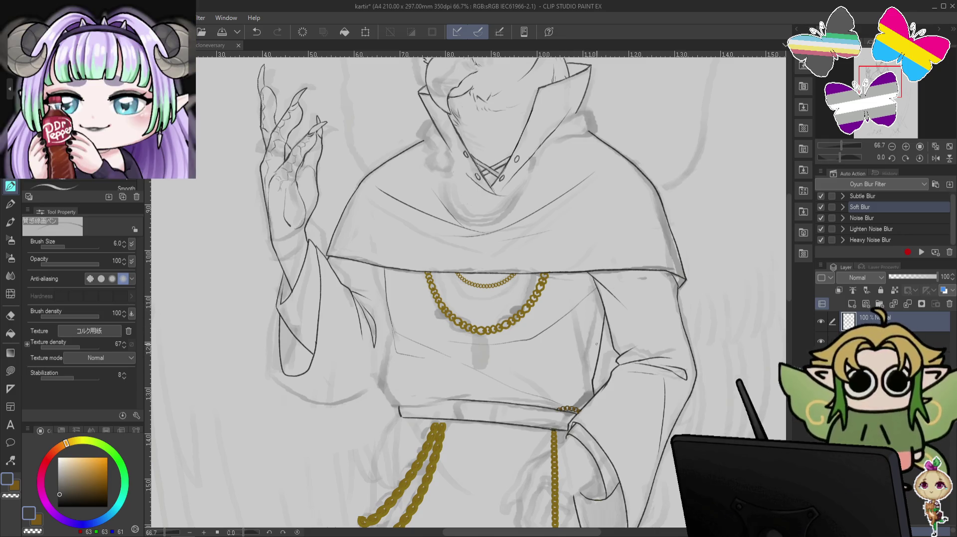
{"action": "left_click", "coordinate": [820, 342]}
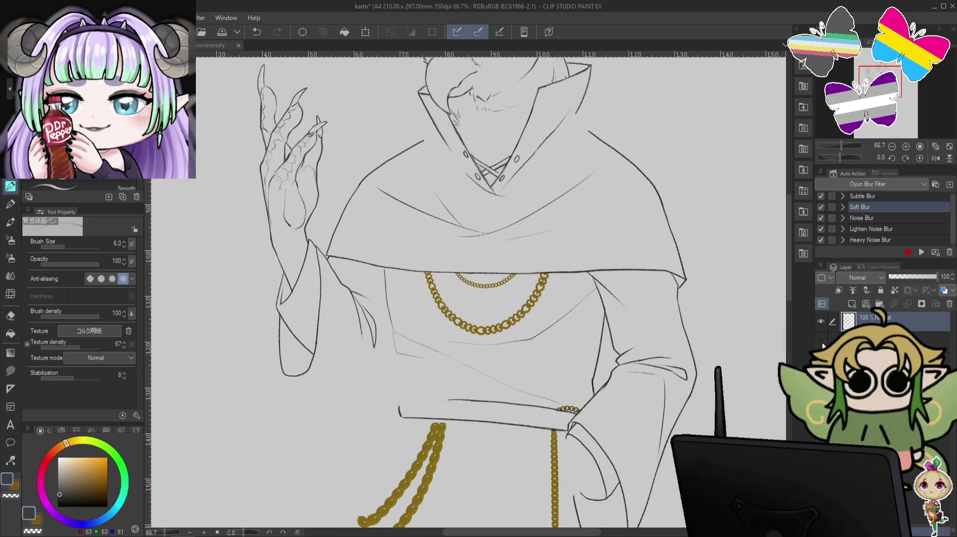
{"action": "left_click", "coordinate": [820, 342]}
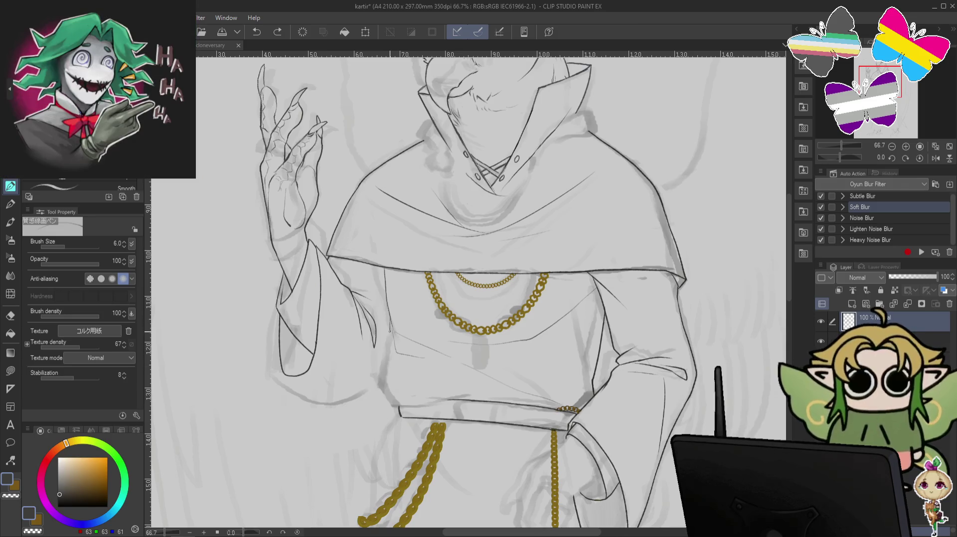
{"action": "left_click", "coordinate": [392, 372]}
{"action": "key", "text": "ctrl+z"}
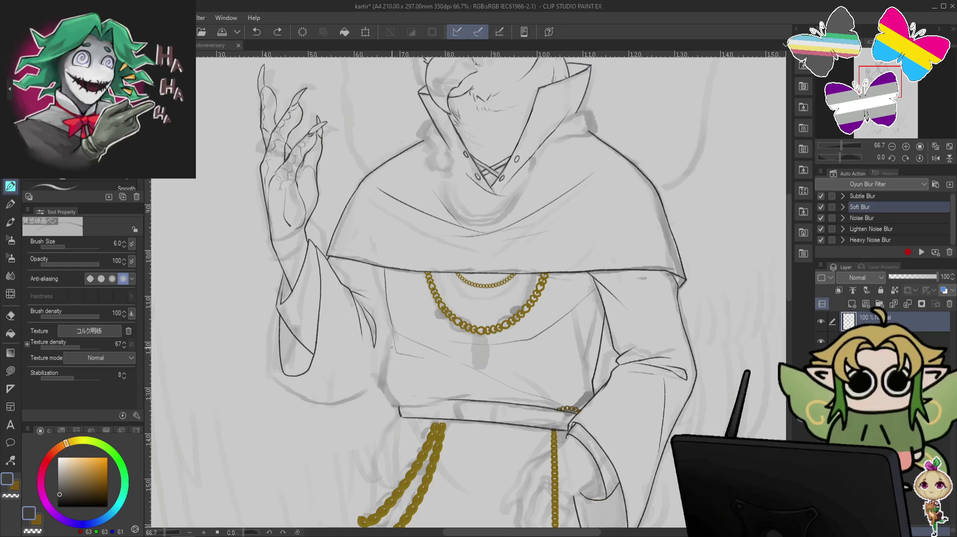
{"action": "key", "text": "ctrl+z"}
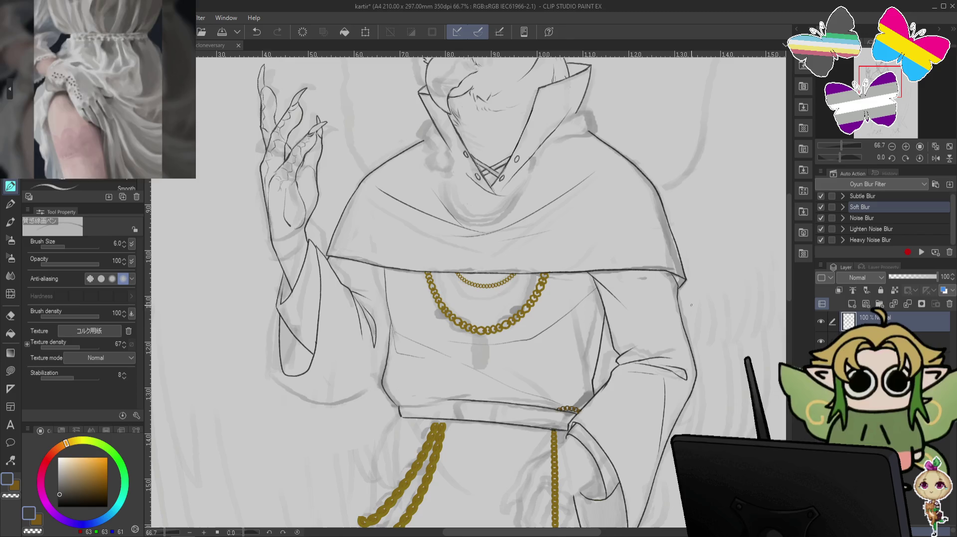
{"action": "key", "text": "ctrl+z"}
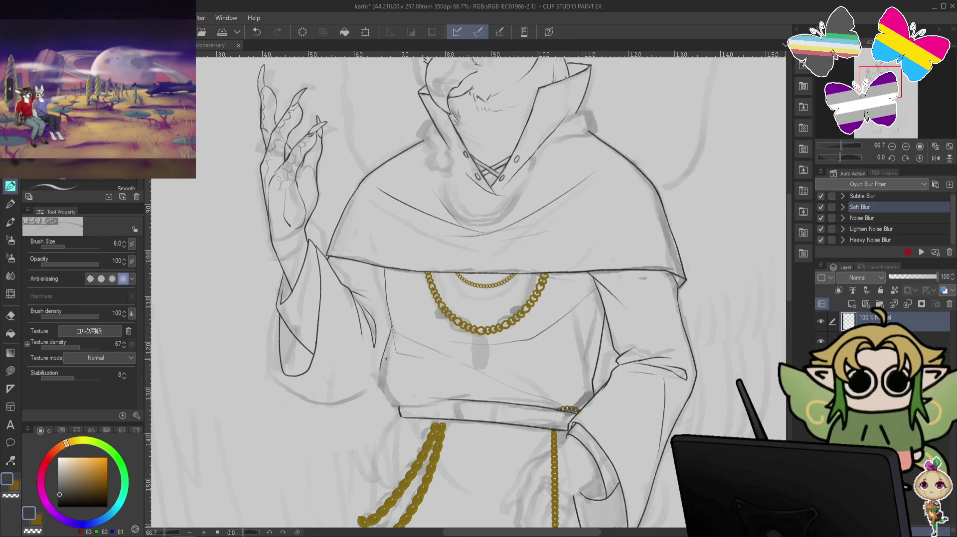
{"action": "left_click_drag", "start_coordinate": [392, 327], "coordinate": [389, 348]}
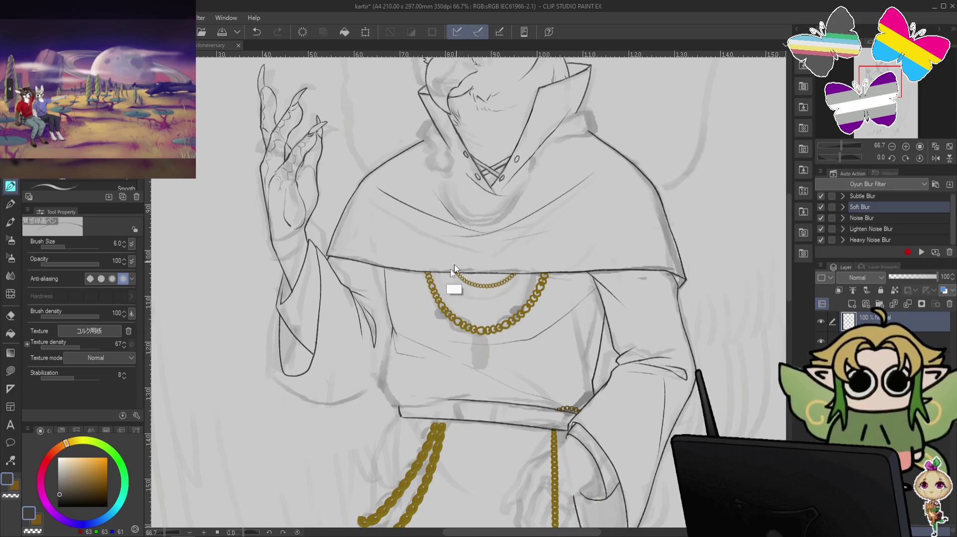
{"action": "key", "text": "ctrl+z"}
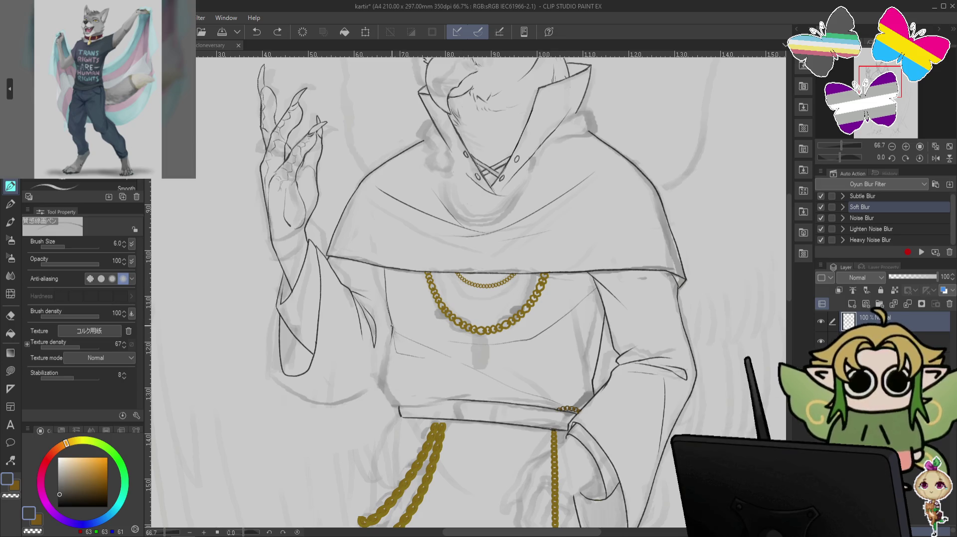
{"action": "key", "text": "ctrl+y"}
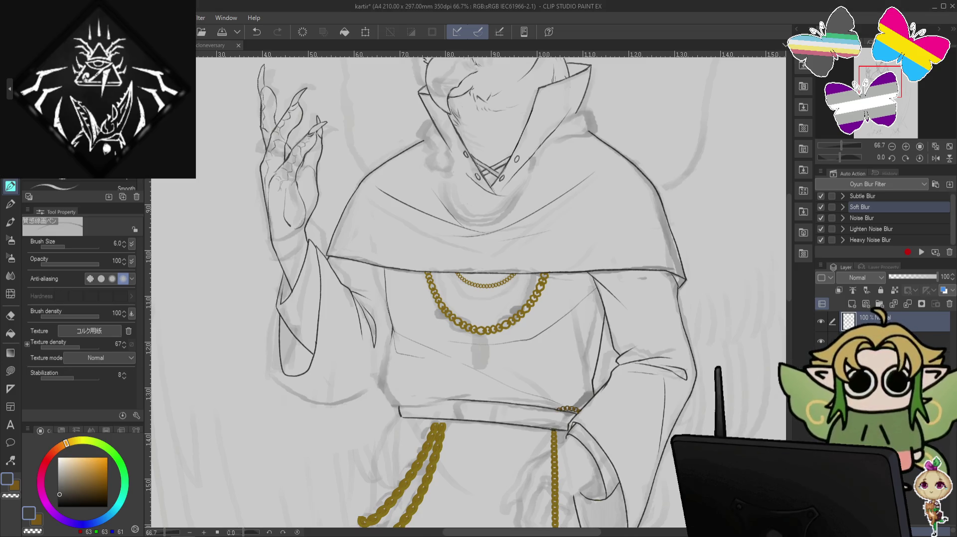
{"action": "scroll", "coordinate": [468, 289], "scroll_direction": "down", "scroll_amount": 3}
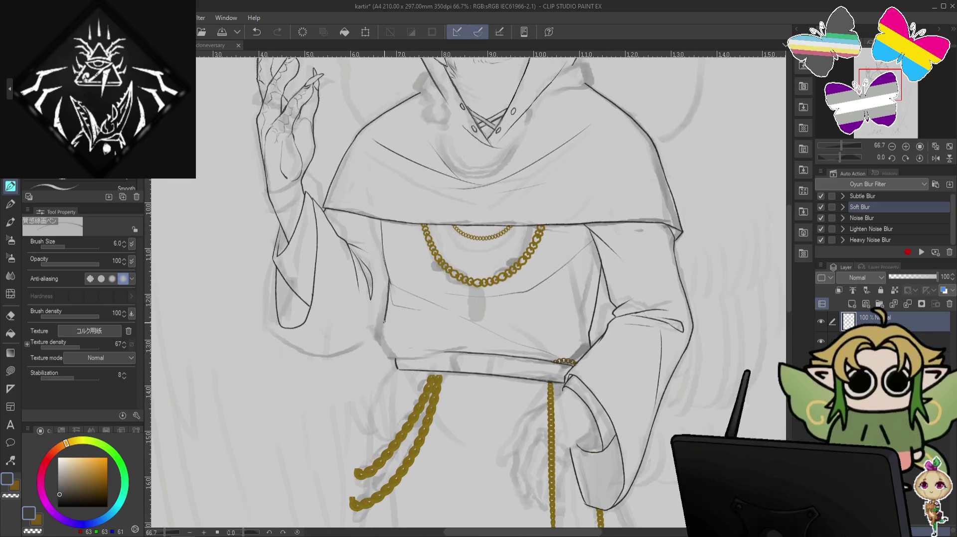
{"action": "key", "text": "ctrl+z"}
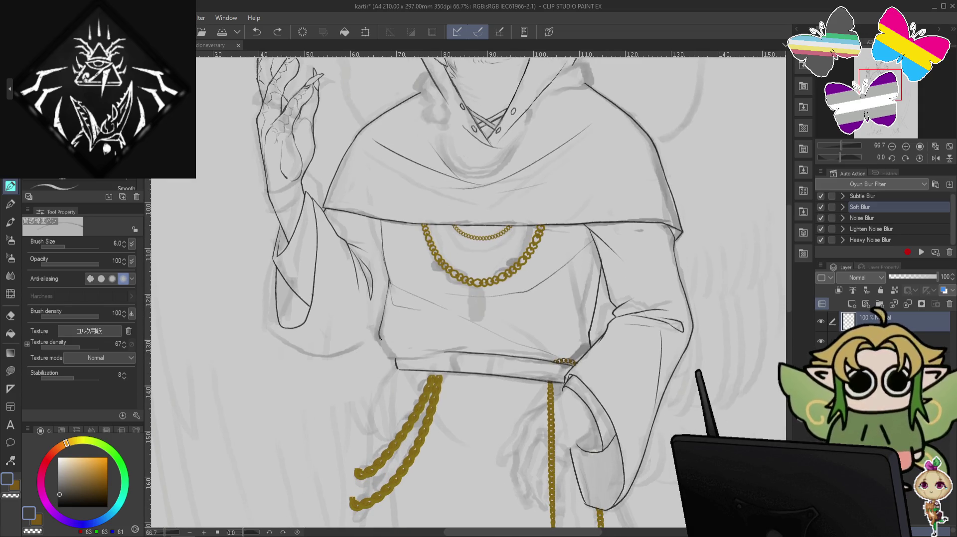
{"action": "mouse_move", "coordinate": [659, 252]}
{"action": "left_mouse_down"}
{"action": "mouse_move", "coordinate": [673, 199]}
{"action": "mouse_move", "coordinate": [451, 338]}
{"action": "left_mouse_up"}
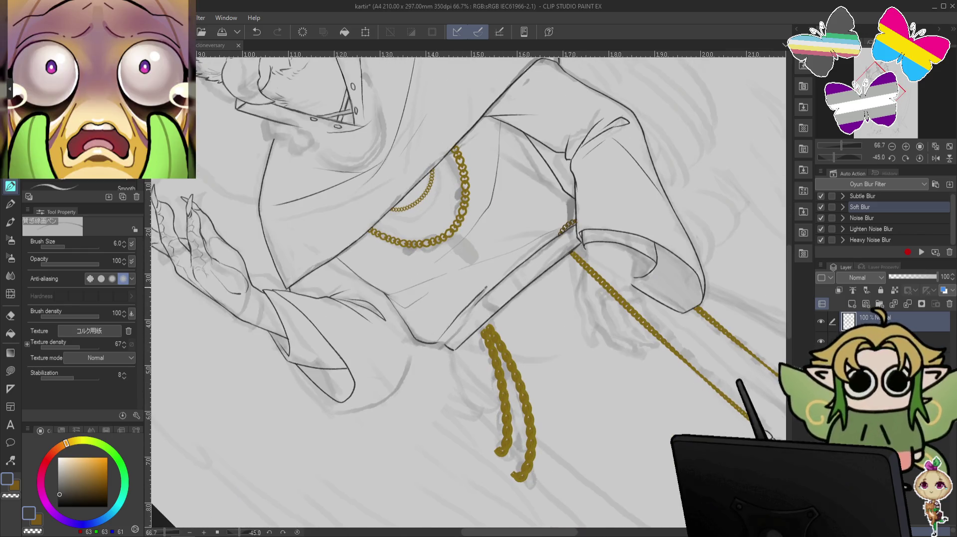
{"action": "key", "text": "ctrl+z"}
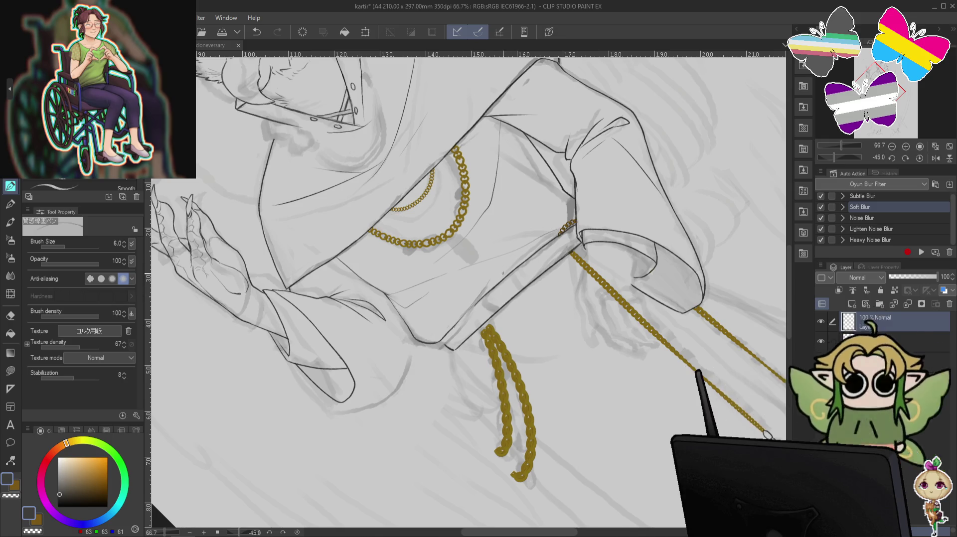
{"action": "left_click_drag", "start_coordinate": [465, 313], "coordinate": [486, 288]}
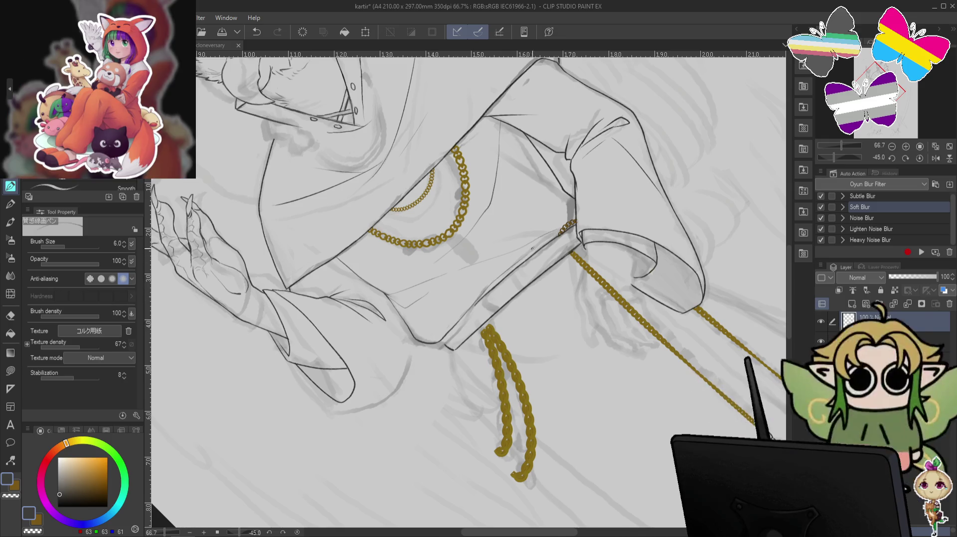
{"action": "key", "text": "ctrl+z"}
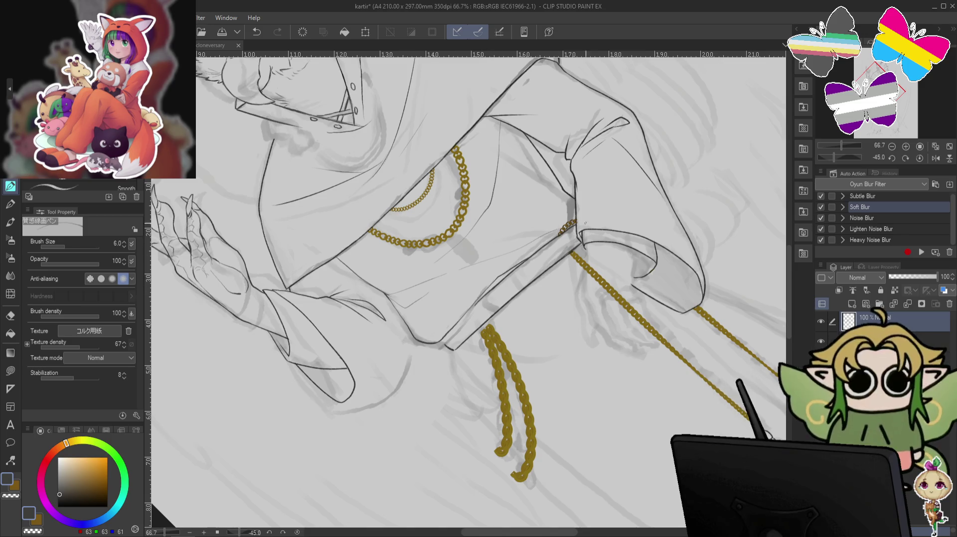
{"action": "left_click_drag", "start_coordinate": [498, 277], "coordinate": [503, 272]}
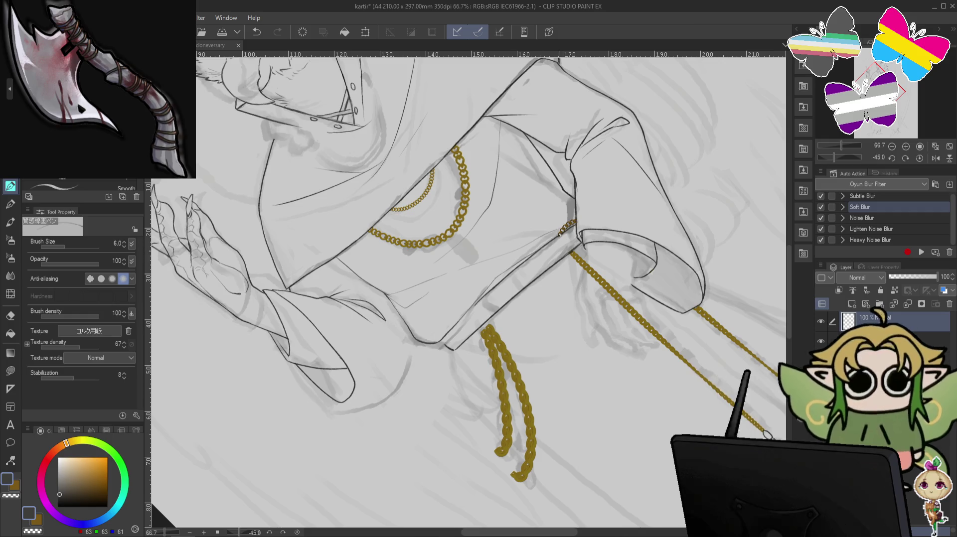
{"action": "key", "text": "ctrl+@"}
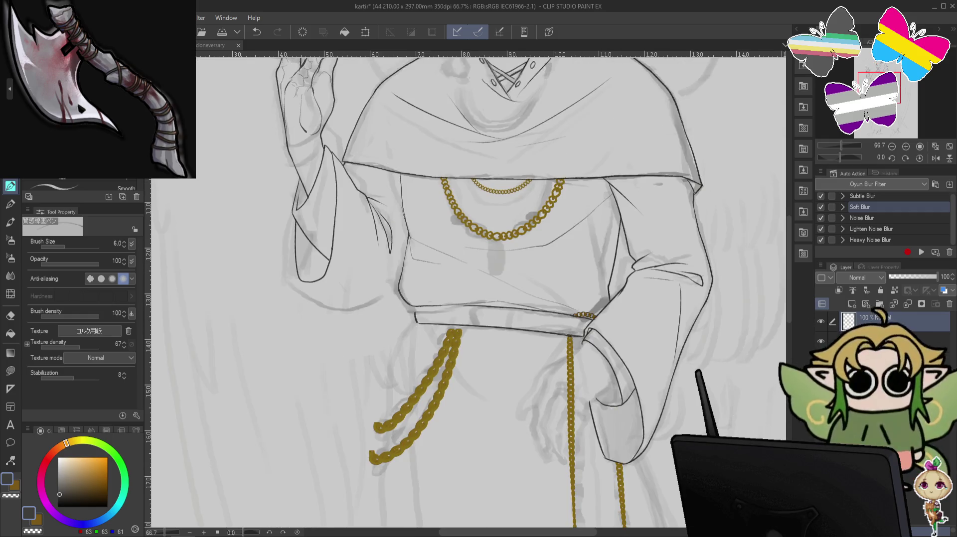
- Toggle the sketch layer to check the lineart, pan to the head, and remove a collar stroke
{"action": "left_click", "coordinate": [821, 341]}
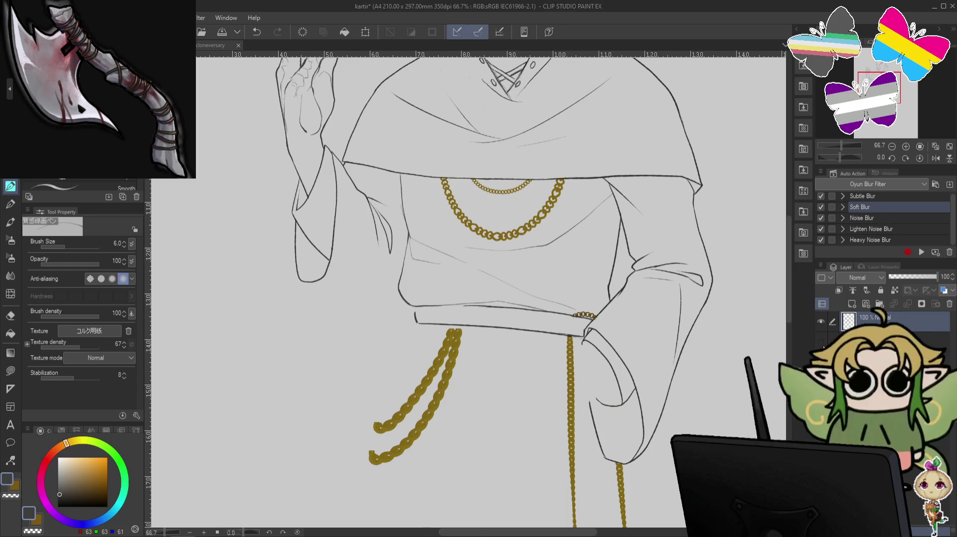
{"action": "left_click", "coordinate": [821, 341]}
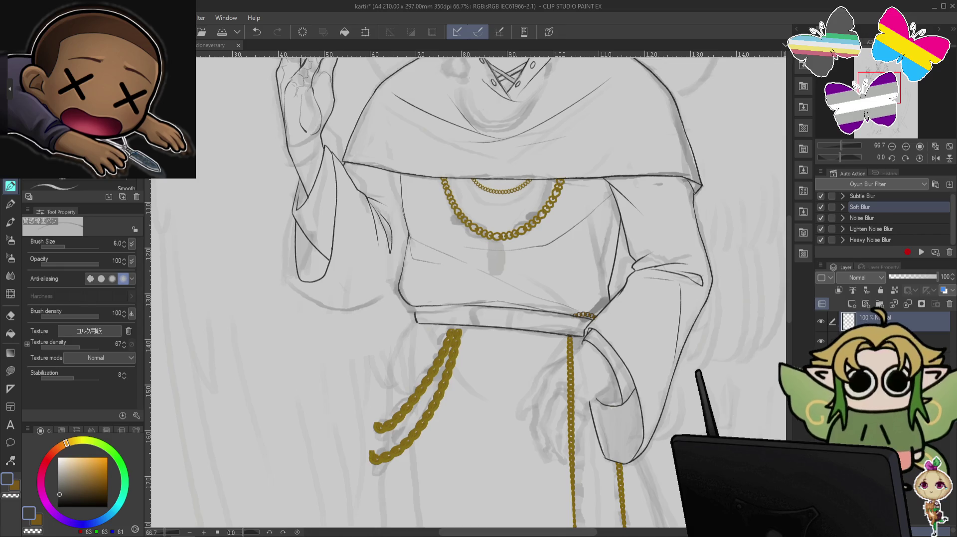
{"action": "left_click_drag", "start_coordinate": [625, 85], "coordinate": [609, 249]}
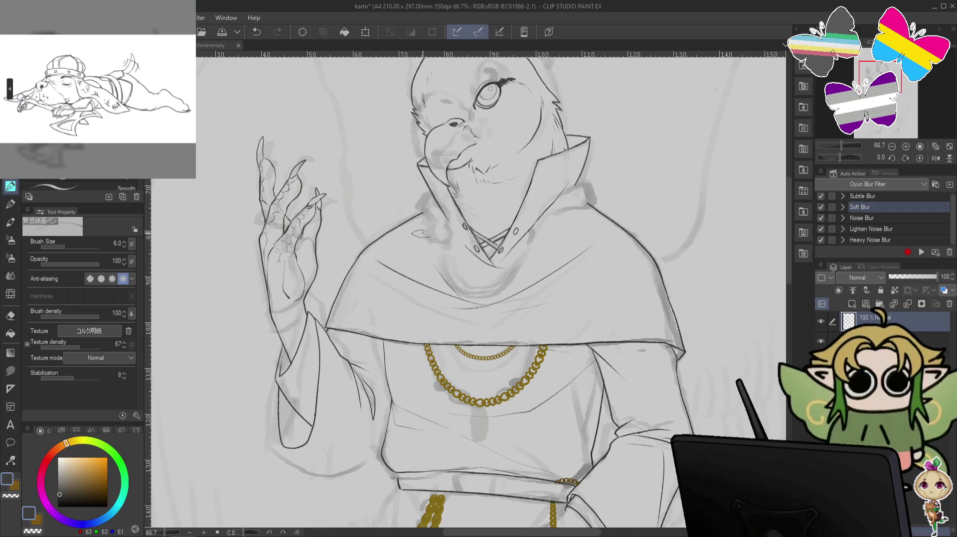
{"action": "key", "text": "ctrl+z"}
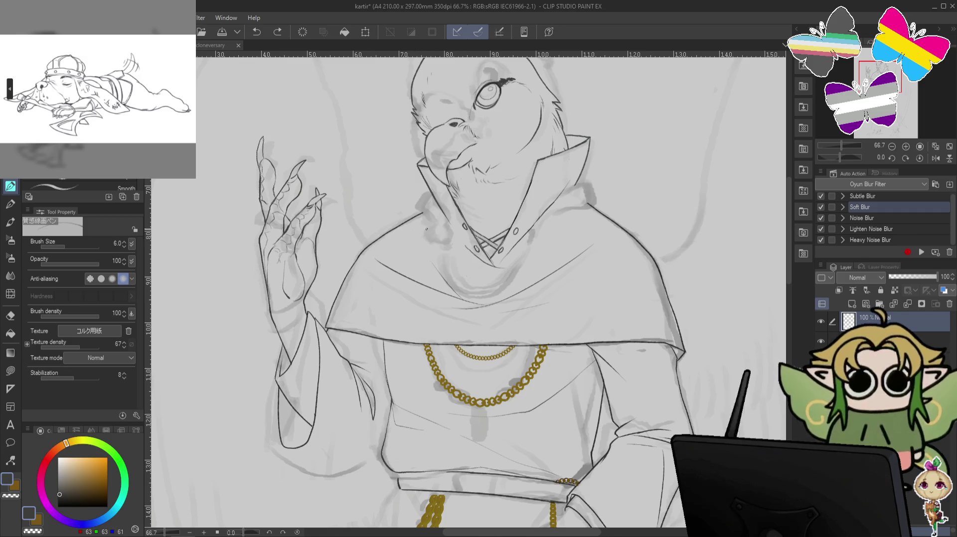
- Draw the ring earring beside the neck above the cape, undoing and redoing trial strokes
{"action": "left_click_drag", "start_coordinate": [436, 226], "coordinate": [438, 236]}
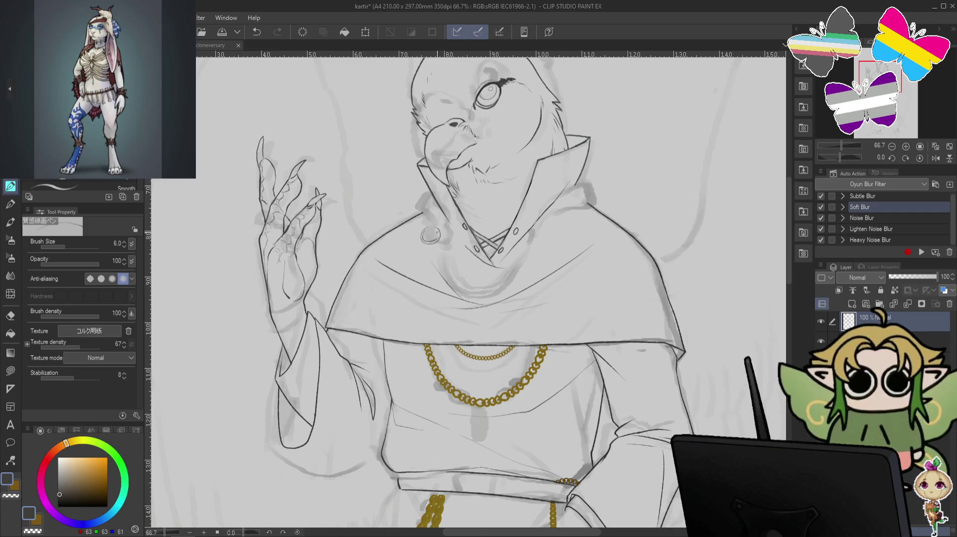
{"action": "key", "text": "ctrl+z"}
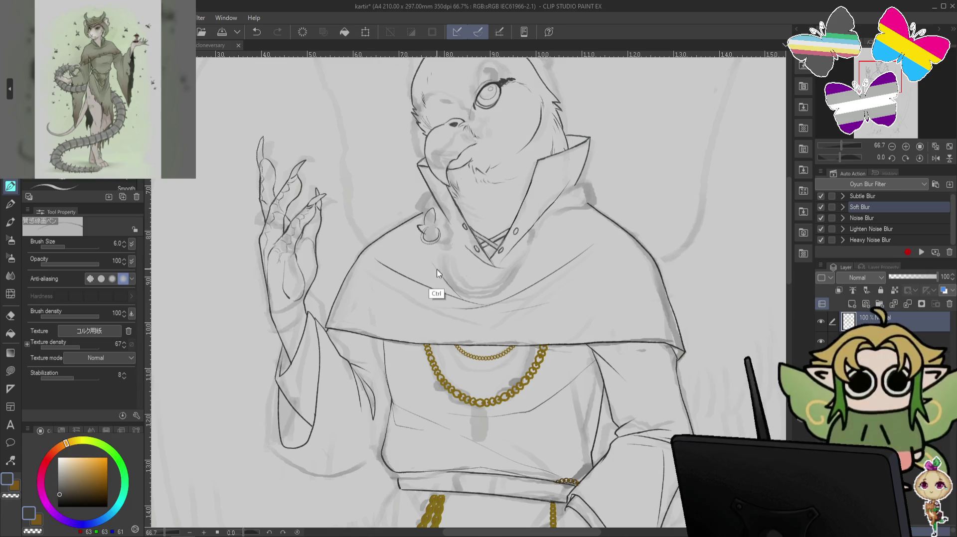
{"action": "key", "text": "ctrl+z"}
{"action": "key", "text": "ctrl+z"}
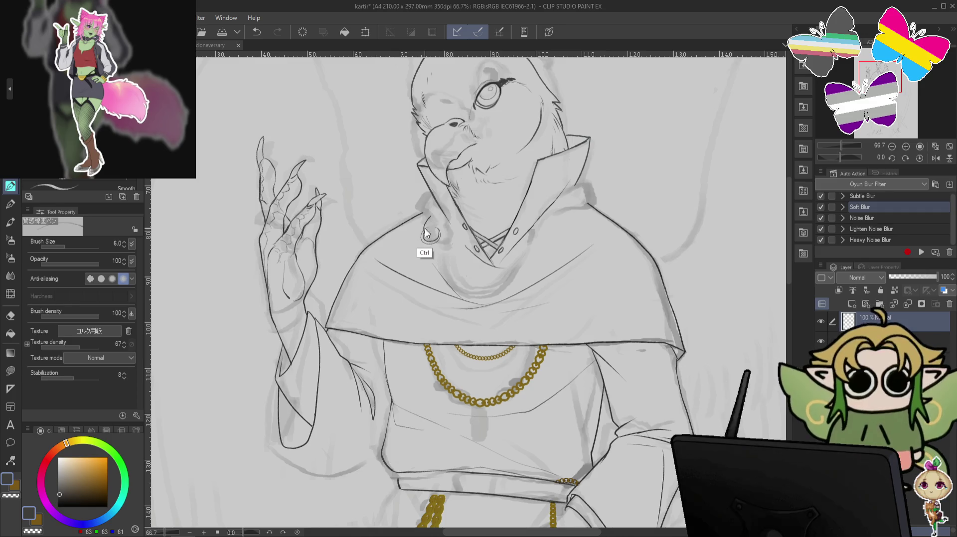
{"action": "left_click_drag", "start_coordinate": [423, 227], "coordinate": [428, 219]}
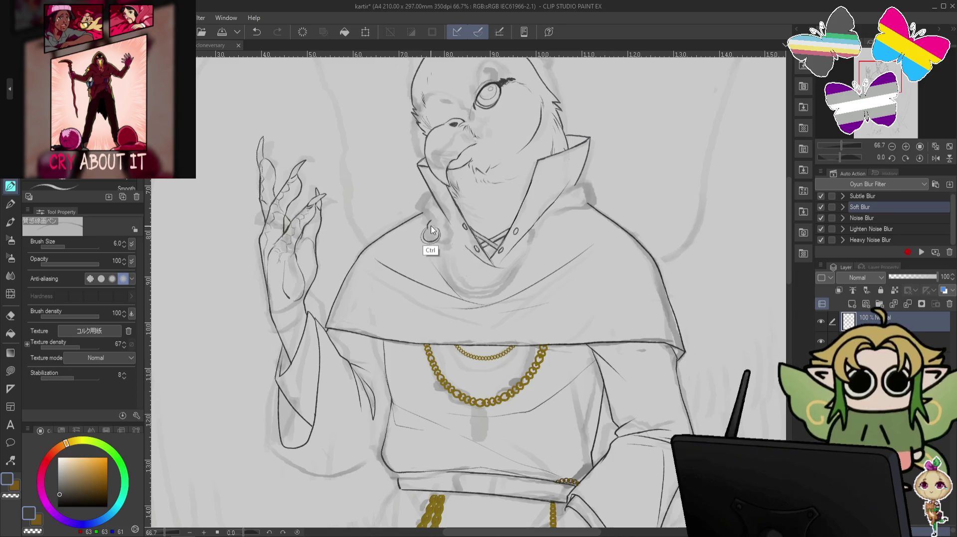
{"action": "key", "text": "ctrl+z"}
{"action": "key", "text": "ctrl+y"}
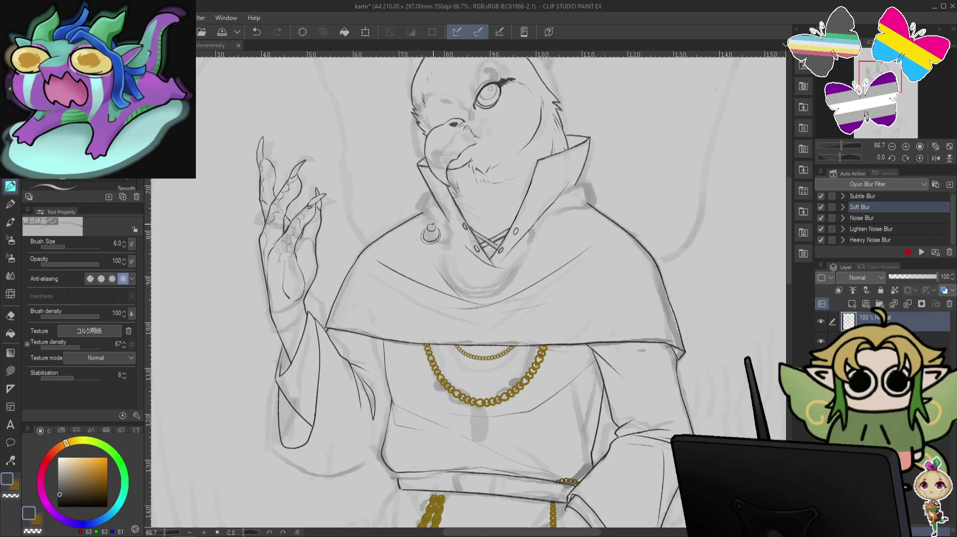
{"action": "key", "text": "ctrl+z"}
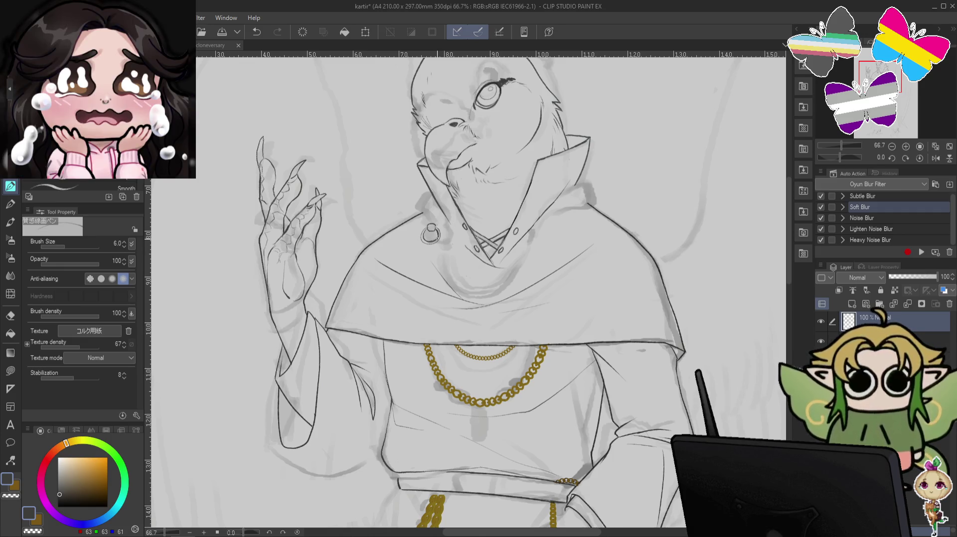
{"action": "key", "text": "c"}
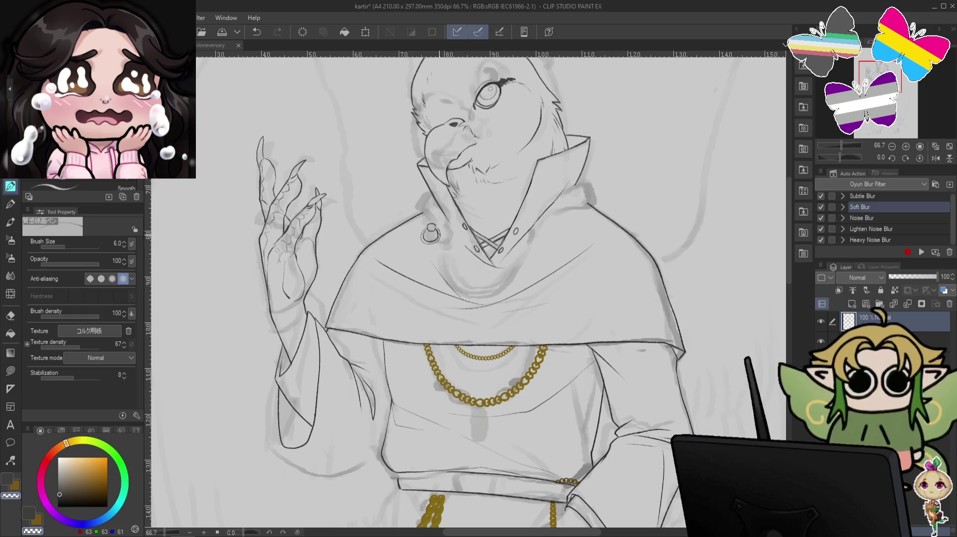
{"action": "key", "text": "c"}
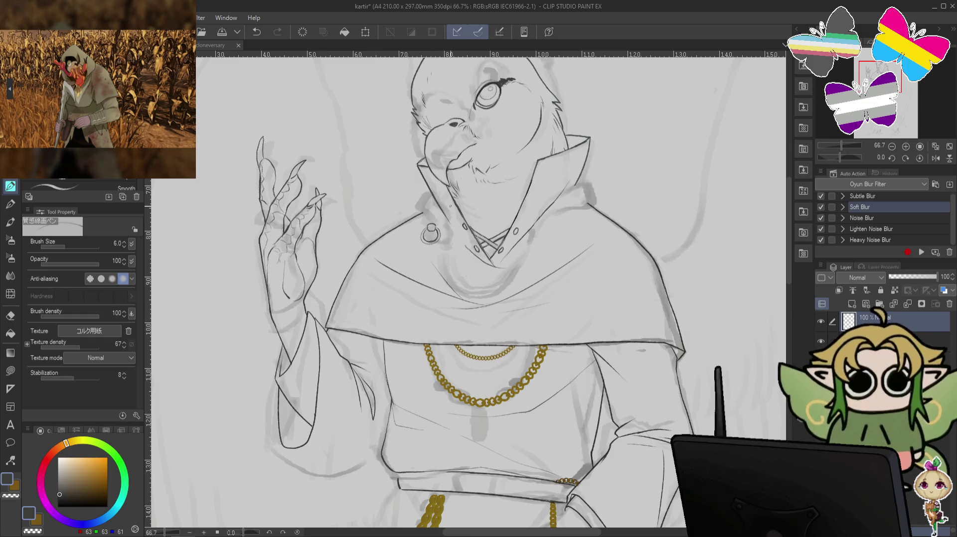
- Clear the stray marks around the neck ring, switching to transparent colour and back
{"action": "key", "text": "c"}
{"action": "left_click_drag", "start_coordinate": [473, 249], "coordinate": [481, 285]}
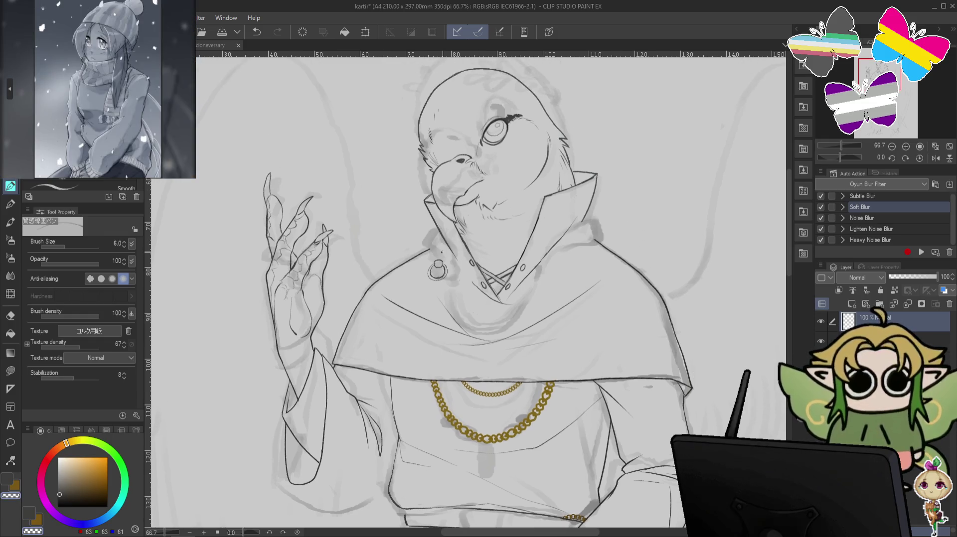
{"action": "key", "text": "c"}
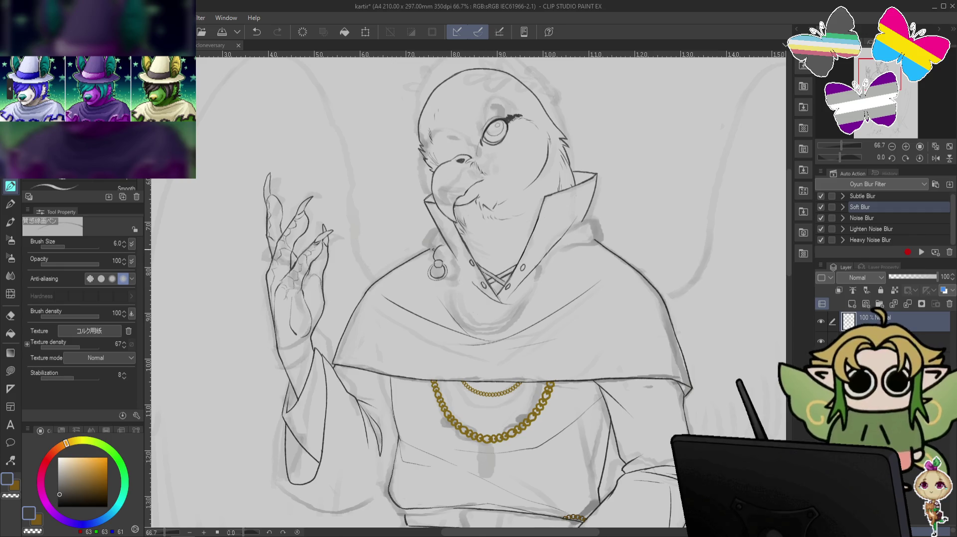
{"action": "key", "text": "ctrl+z"}
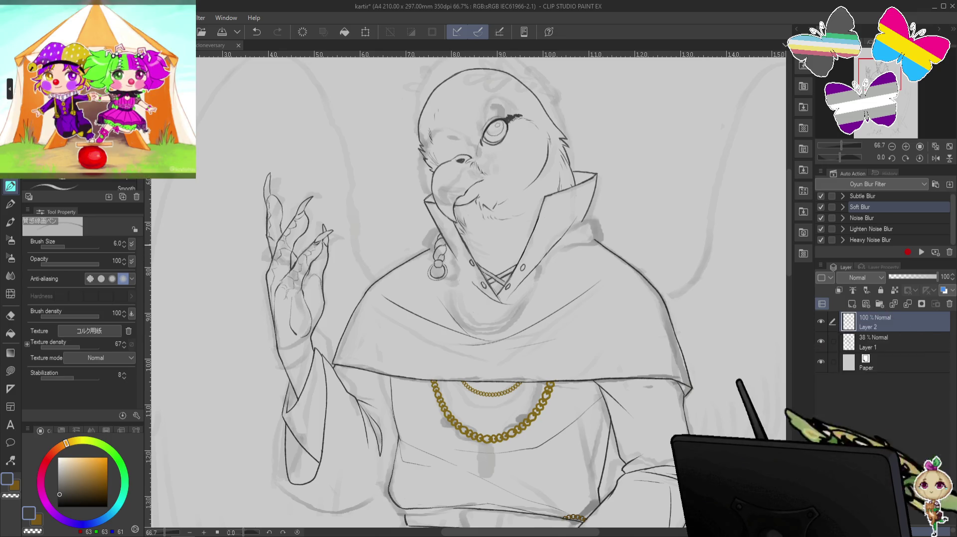
{"action": "key", "text": "ctrl+z"}
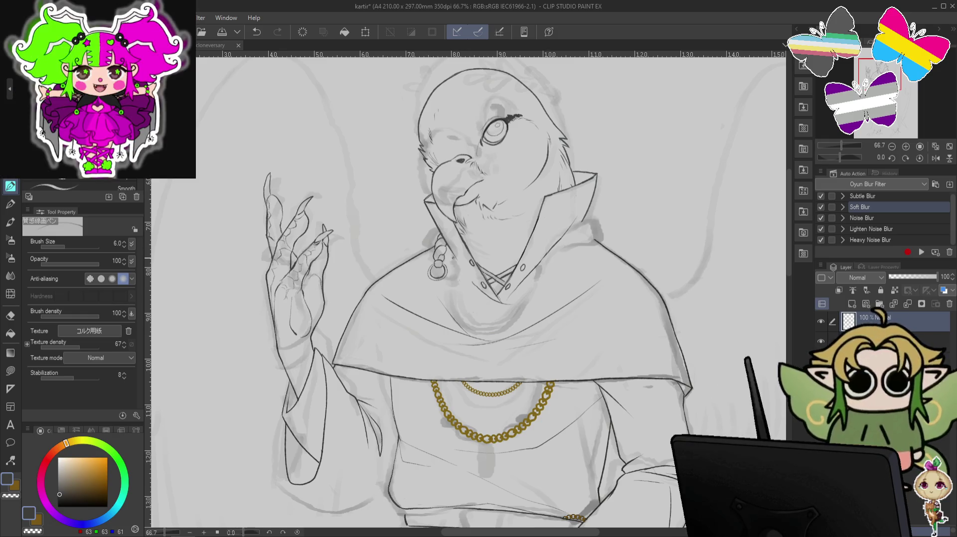
{"action": "key", "text": "c"}
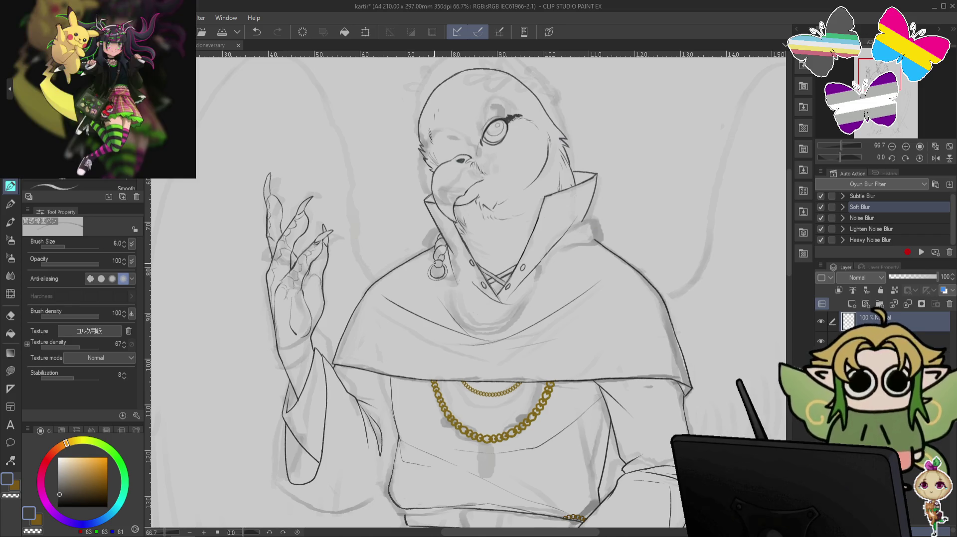
{"action": "key", "text": "ctrl+z"}
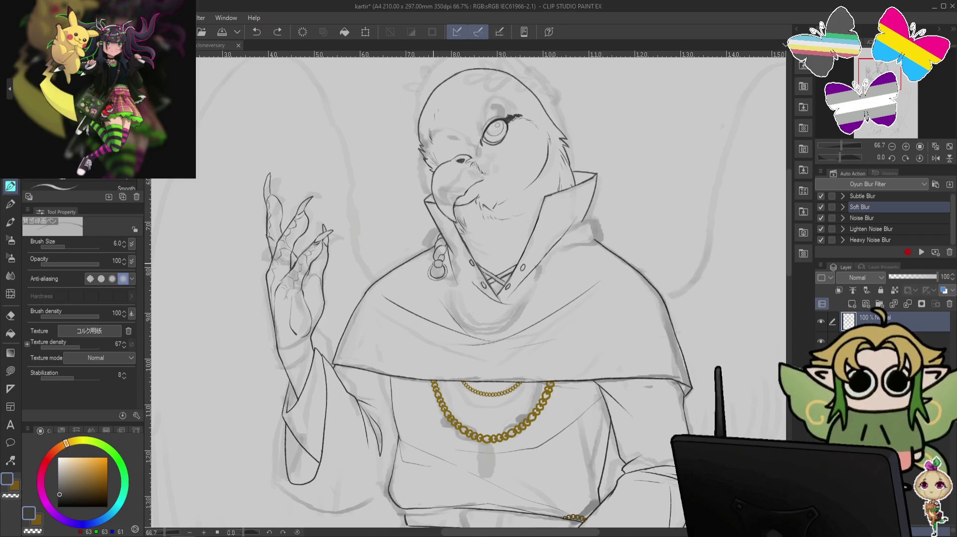
- Remove test strokes near the earring while rotating the canvas 15° and straightening it again
{"action": "left_click_drag", "start_coordinate": [430, 264], "coordinate": [428, 274]}
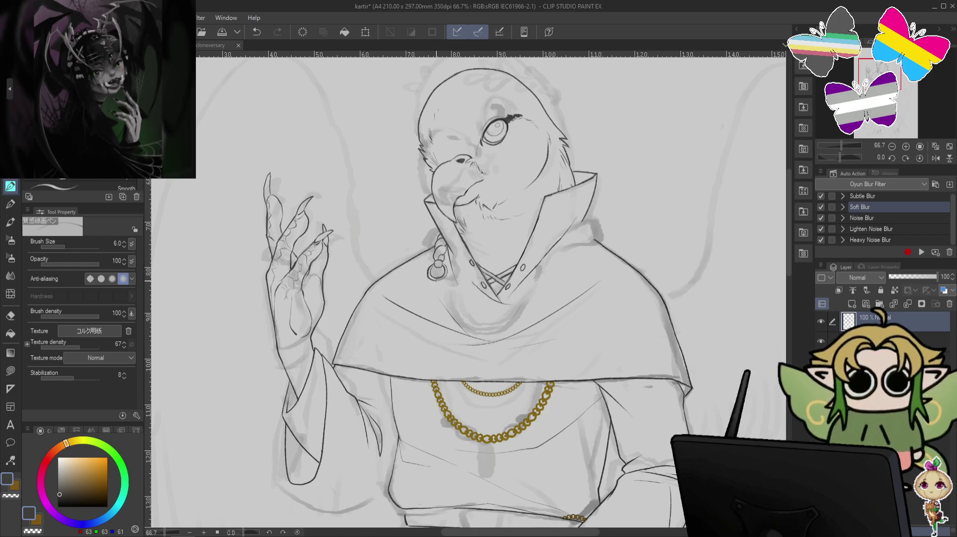
{"action": "key", "text": "ctrl+z"}
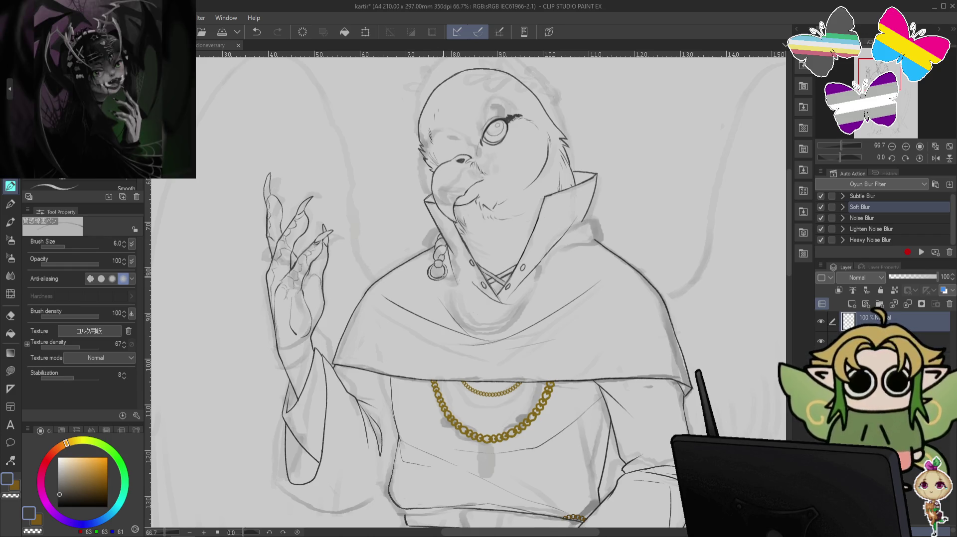
{"action": "key", "text": "ctrl+z"}
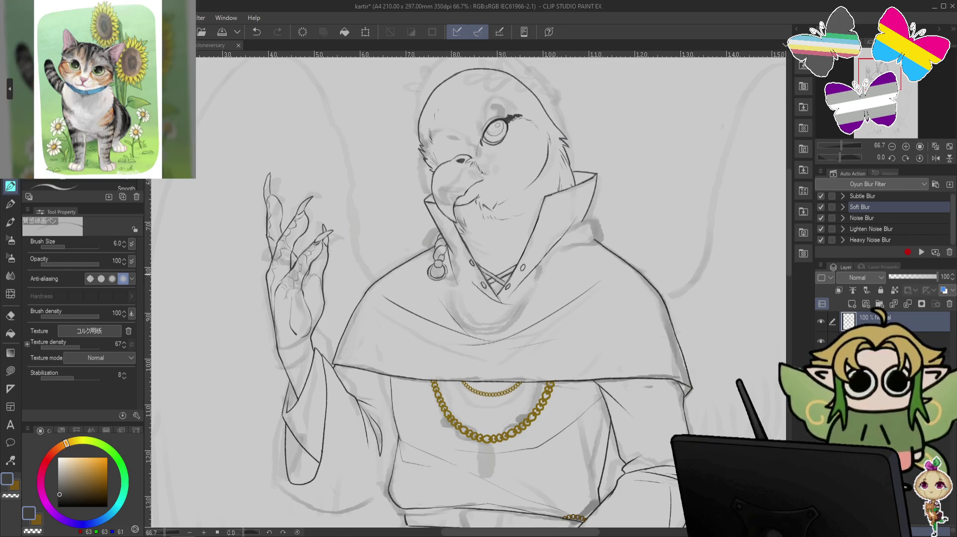
{"action": "key", "text": "asciicircum"}
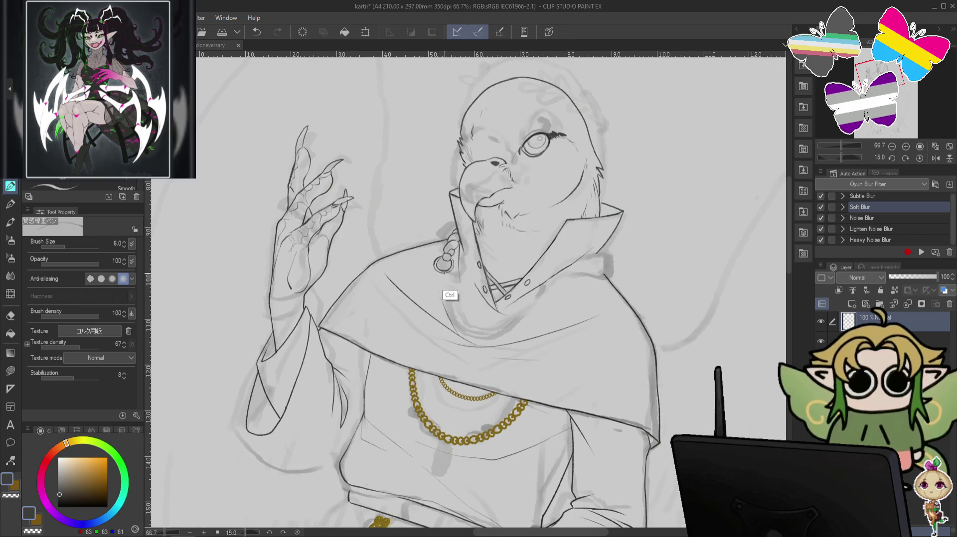
{"action": "key", "text": "ctrl+z"}
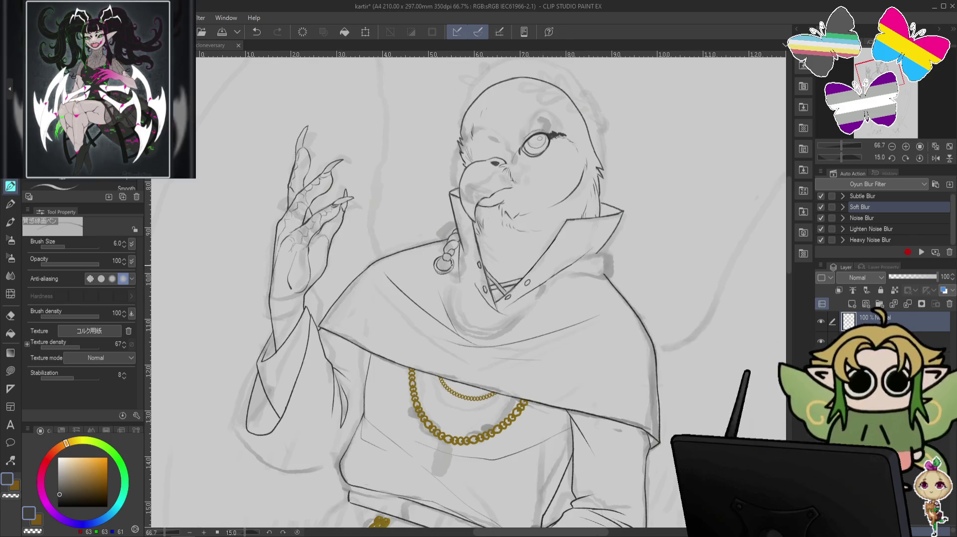
{"action": "key", "text": "minus"}
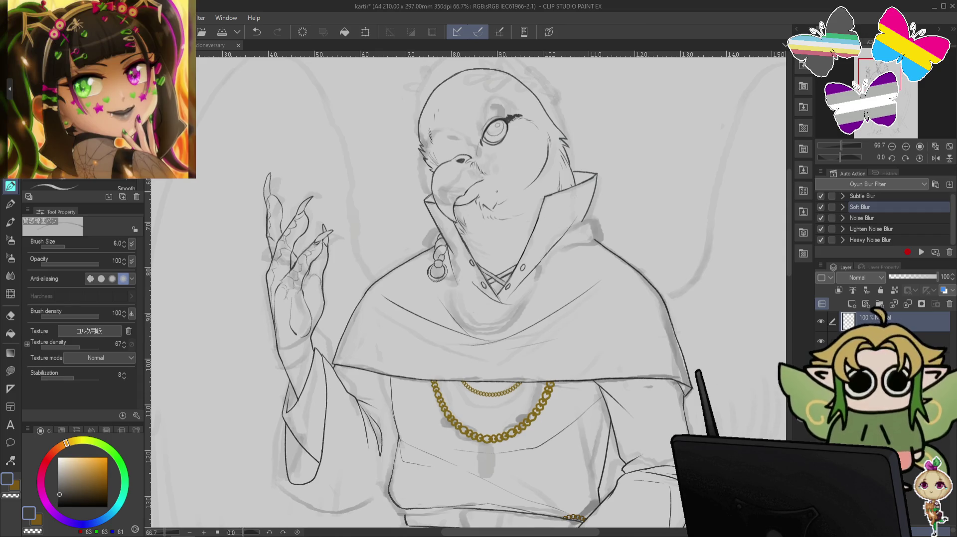
{"action": "key", "text": "ctrl+z"}
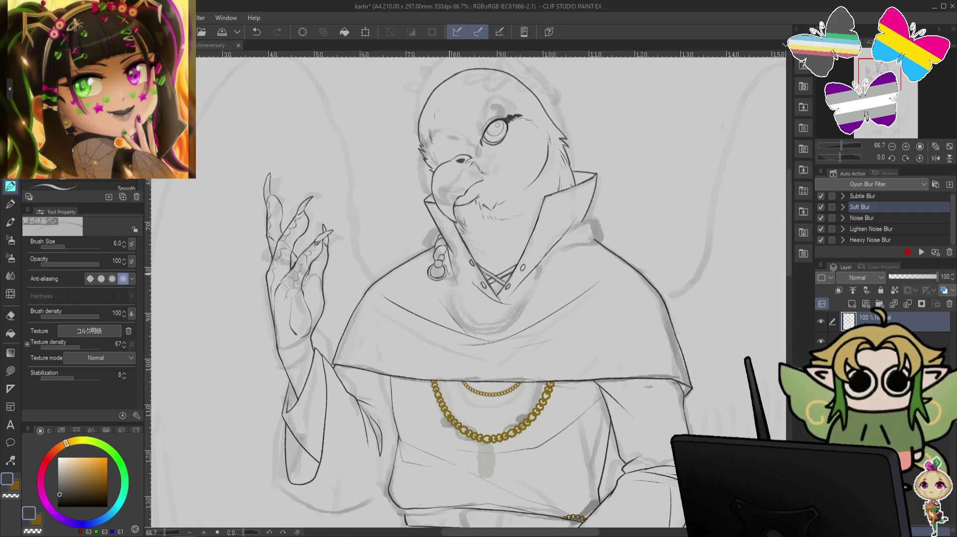
- Push the earring with Liquify at size 80, then magnetic-lasso the left earring
{"action": "left_click", "coordinate": [10, 294]}
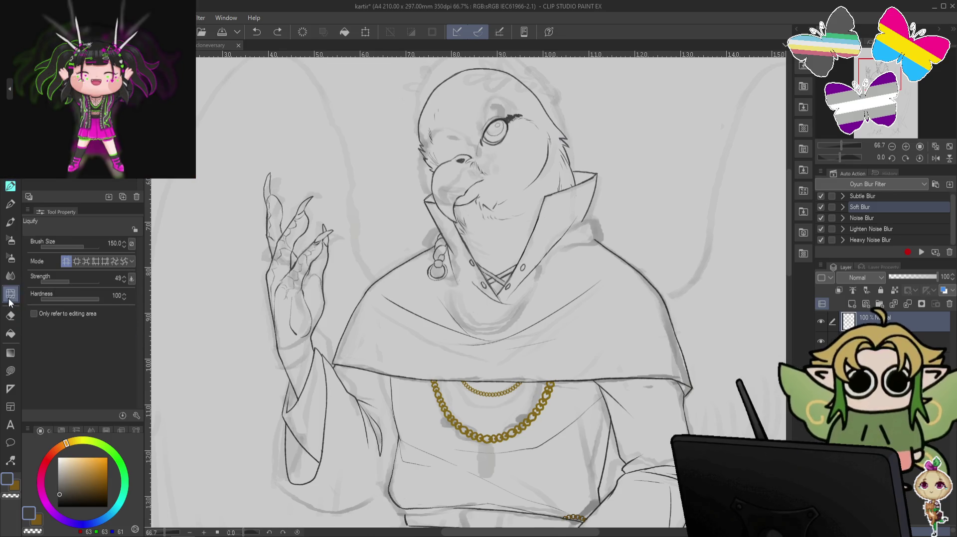
{"action": "key", "text": "bracketleft"}
{"action": "key", "text": "bracketleft"}
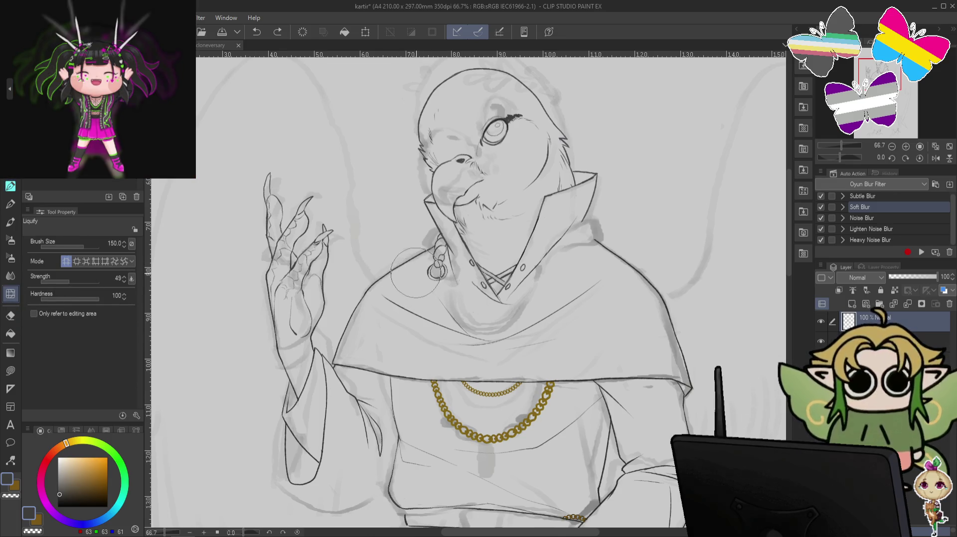
{"action": "left_click_drag", "start_coordinate": [418, 274], "coordinate": [423, 279]}
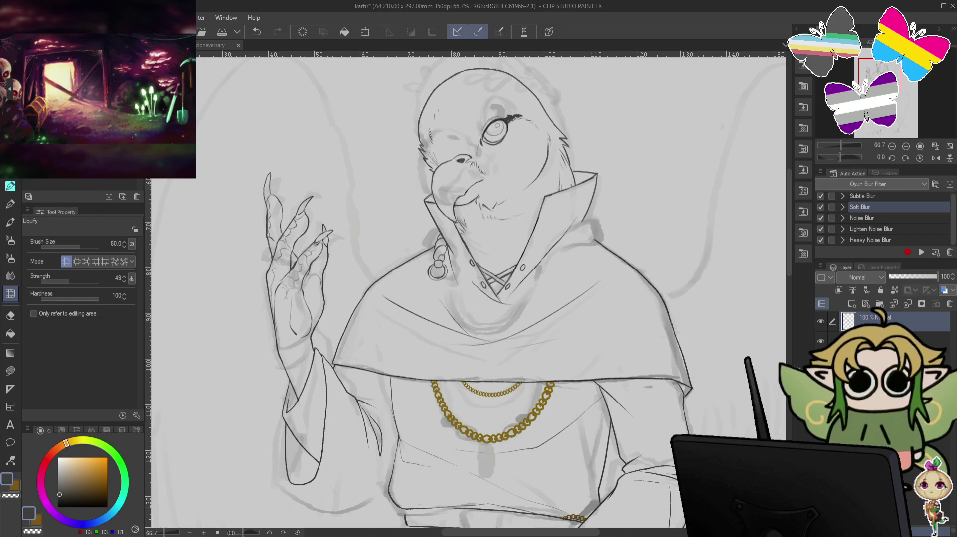
{"action": "key", "text": "m"}
{"action": "mouse_move", "coordinate": [441, 228]}
{"action": "left_mouse_down"}
{"action": "mouse_move", "coordinate": [449, 281]}
{"action": "mouse_move", "coordinate": [441, 230]}
{"action": "left_mouse_up"}
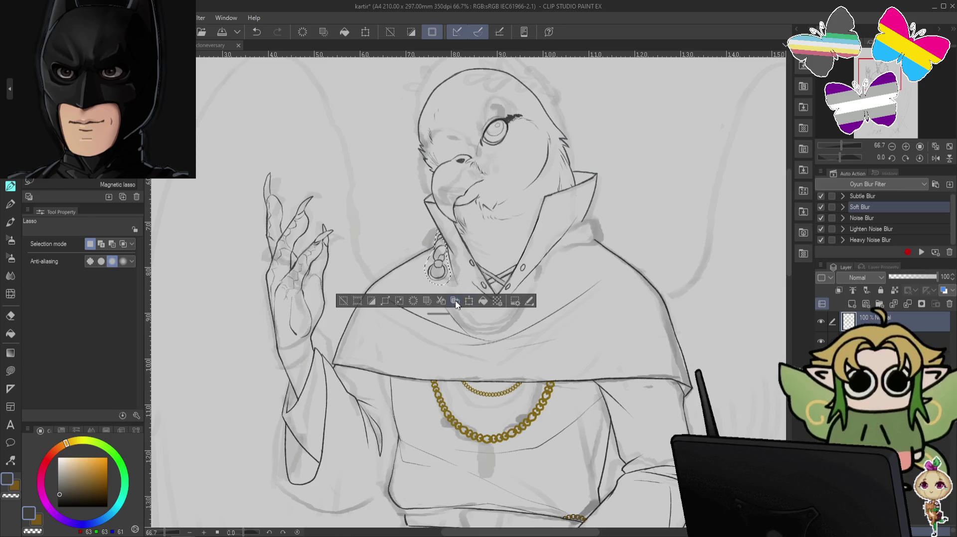
- Try a duplicated earring copy on the right side of the neck, then remove it and deselect
{"action": "left_click", "coordinate": [515, 301]}
{"action": "mouse_move", "coordinate": [443, 281]}
{"action": "left_mouse_down"}
{"action": "mouse_move", "coordinate": [609, 284]}
{"action": "mouse_move", "coordinate": [557, 288]}
{"action": "mouse_move", "coordinate": [609, 254]}
{"action": "mouse_move", "coordinate": [572, 260]}
{"action": "left_mouse_up"}
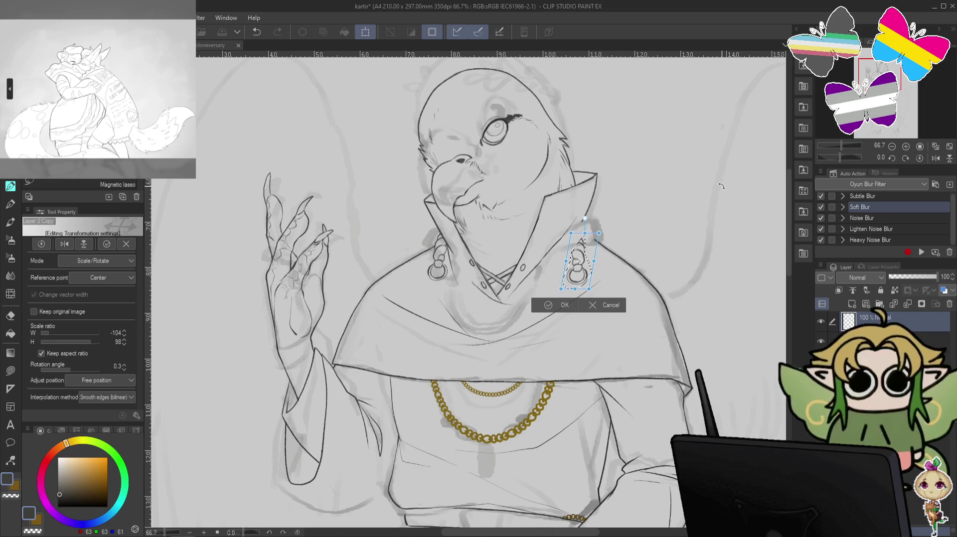
{"action": "key", "text": "Return"}
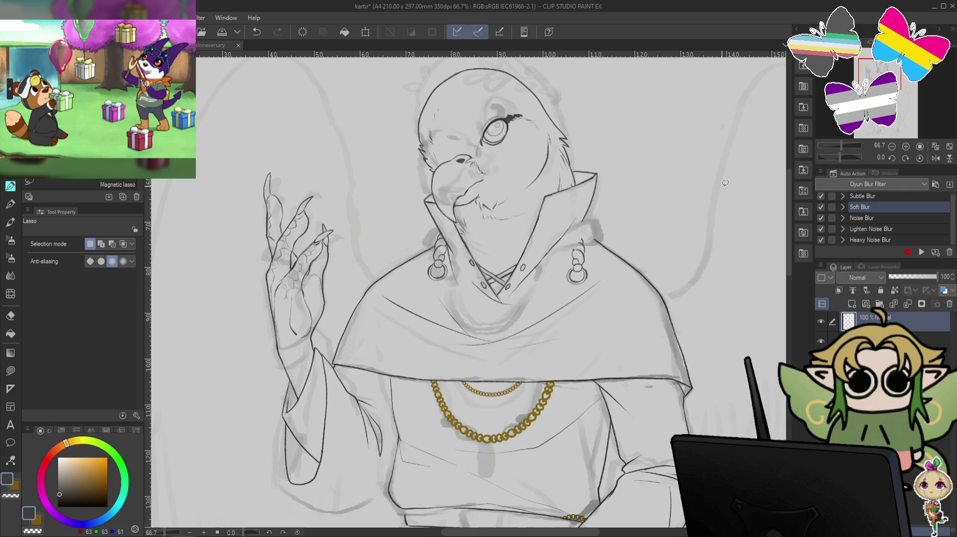
{"action": "key", "text": "ctrl+z"}
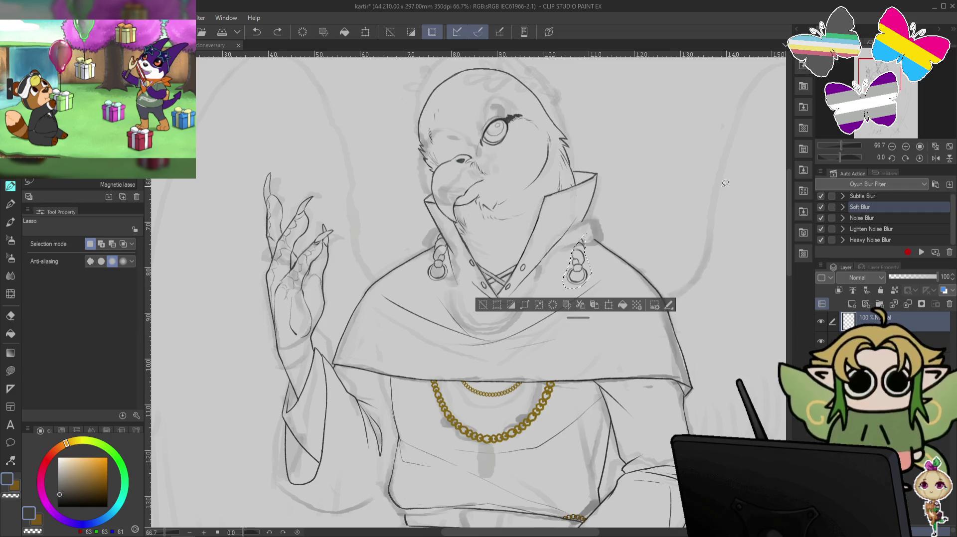
{"action": "key", "text": "ctrl+z"}
{"action": "key", "text": "ctrl+d"}
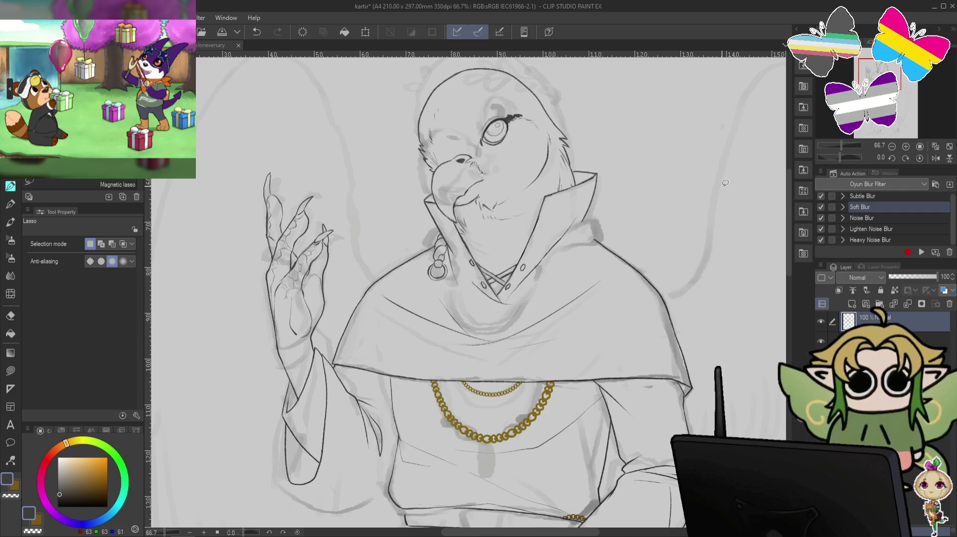
{"action": "key", "text": "p"}
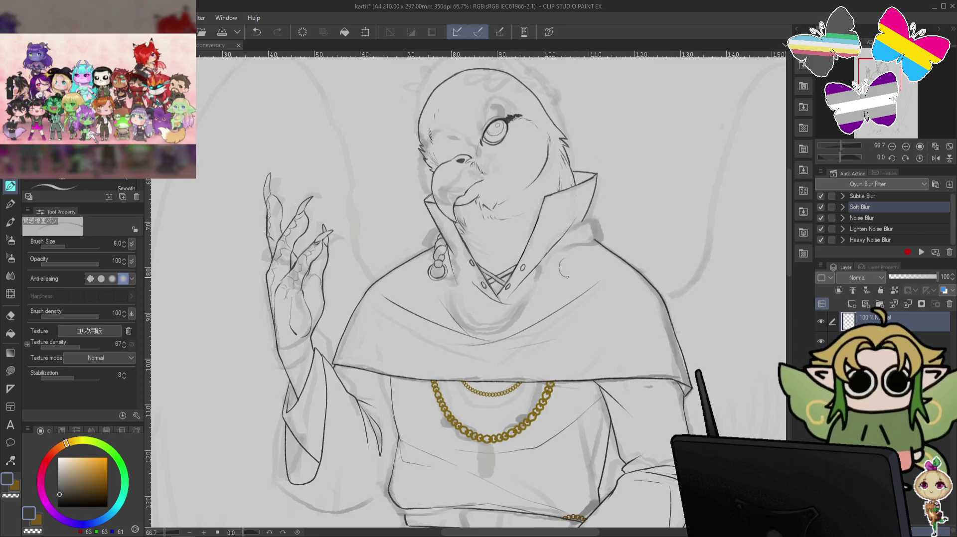
- Draw the right earring's ring and beaded strand, then mirror the canvas to compare both sides
{"action": "left_click_drag", "start_coordinate": [569, 258], "coordinate": [558, 266]}
{"action": "key", "text": "ctrl+z"}
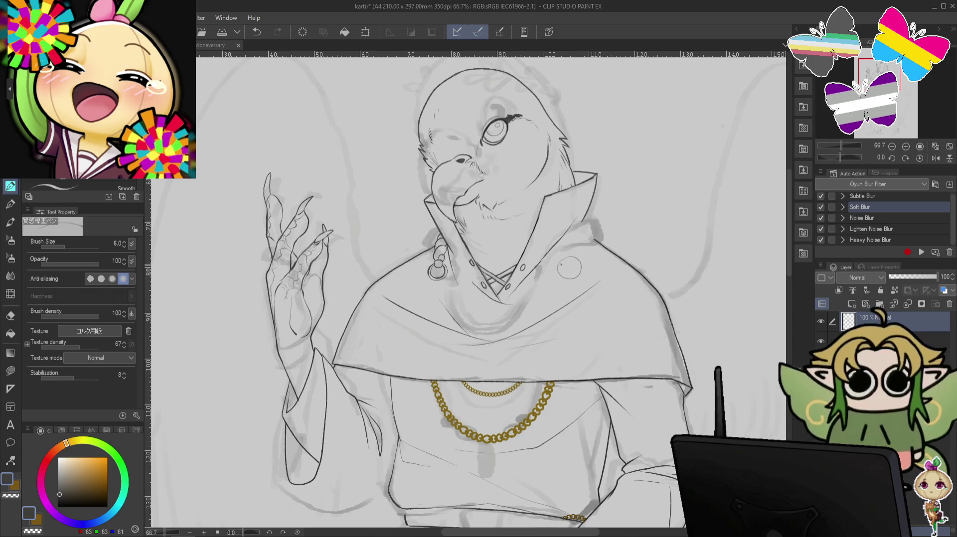
{"action": "left_click_drag", "start_coordinate": [560, 262], "coordinate": [577, 275]}
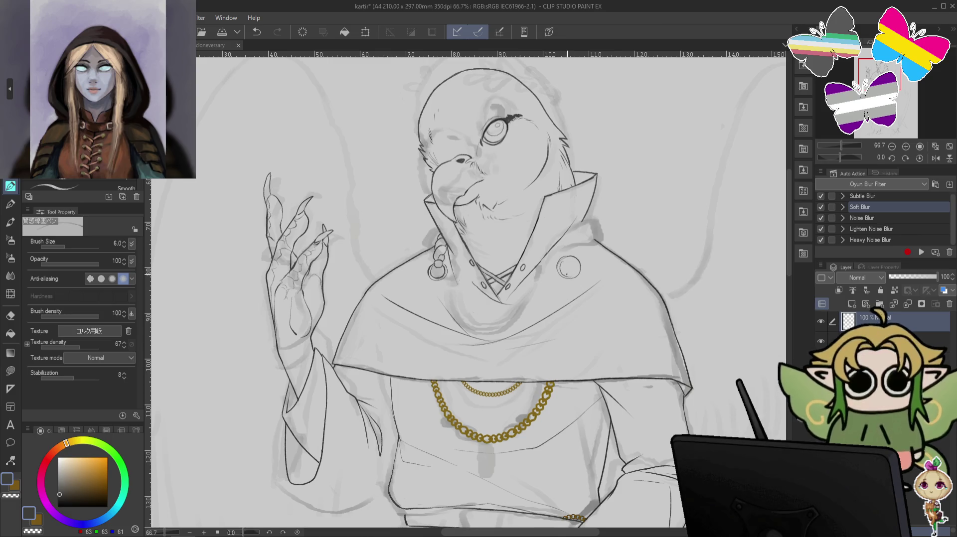
{"action": "key", "text": "ctrl+z"}
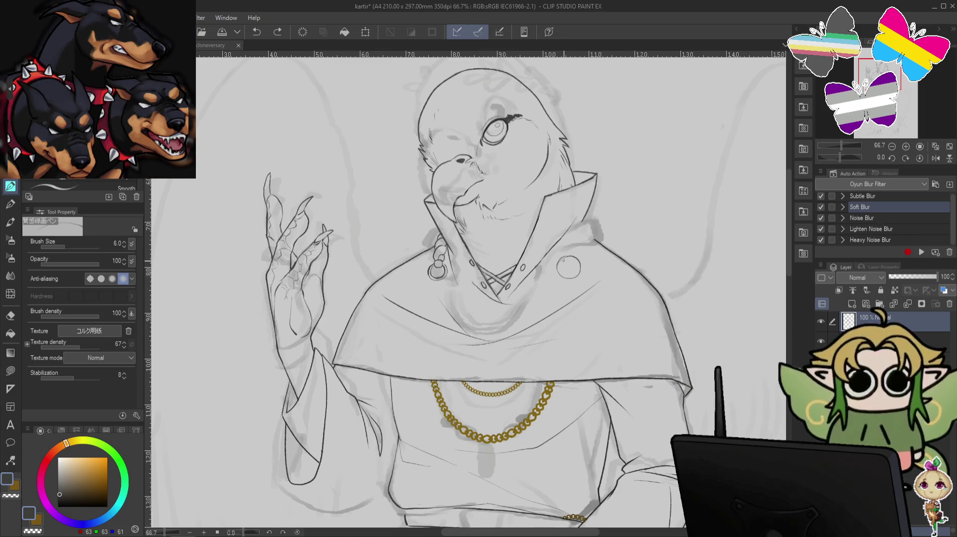
{"action": "left_click_drag", "start_coordinate": [568, 256], "coordinate": [567, 258]}
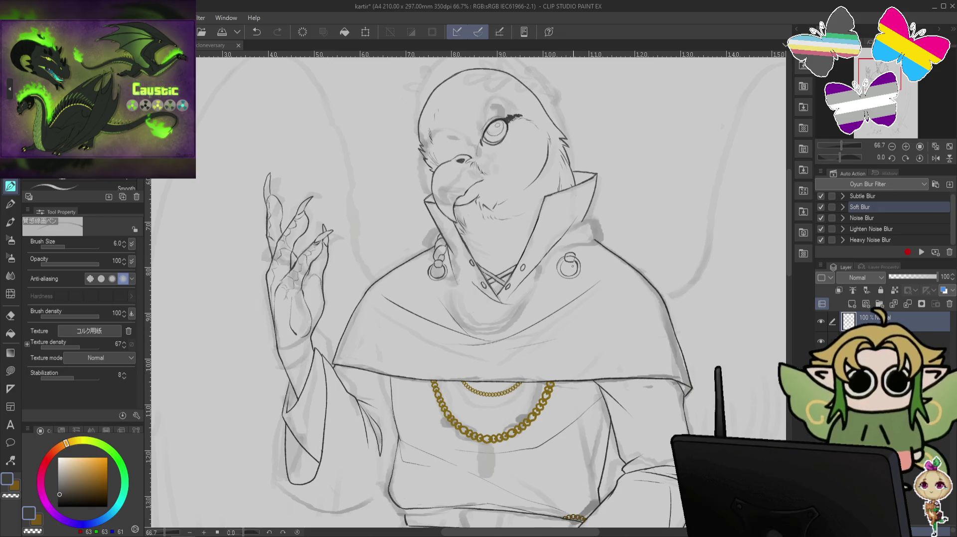
{"action": "key", "text": "c"}
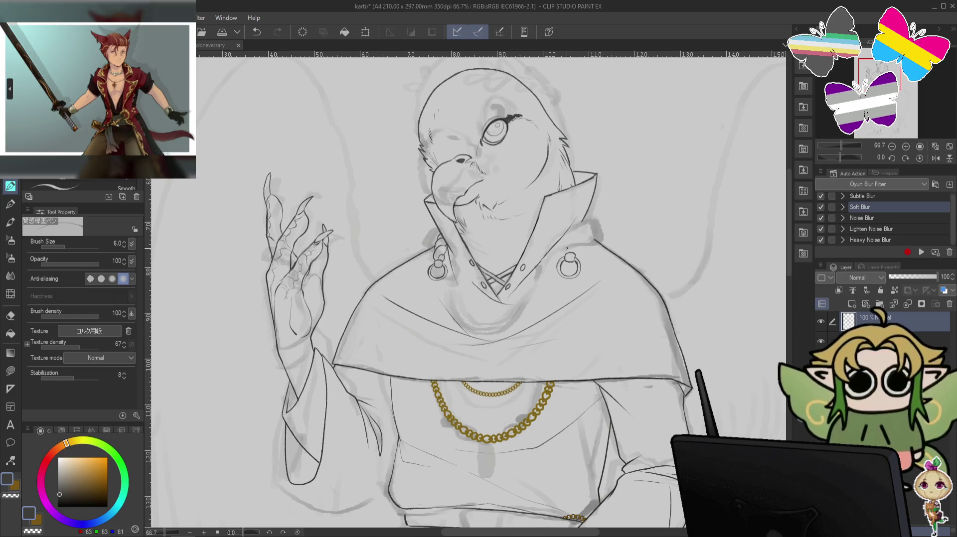
{"action": "key", "text": "ctrl+z"}
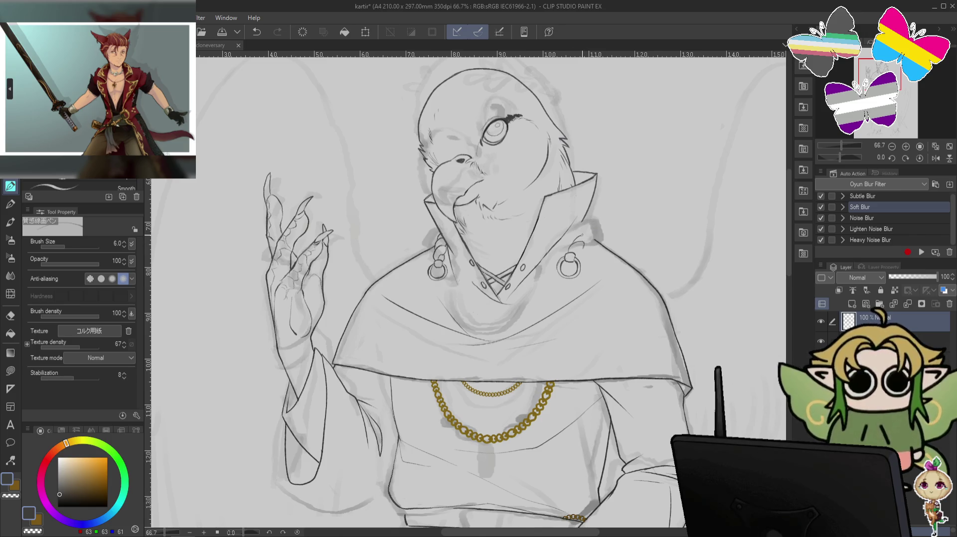
{"action": "key", "text": "ctrl+z"}
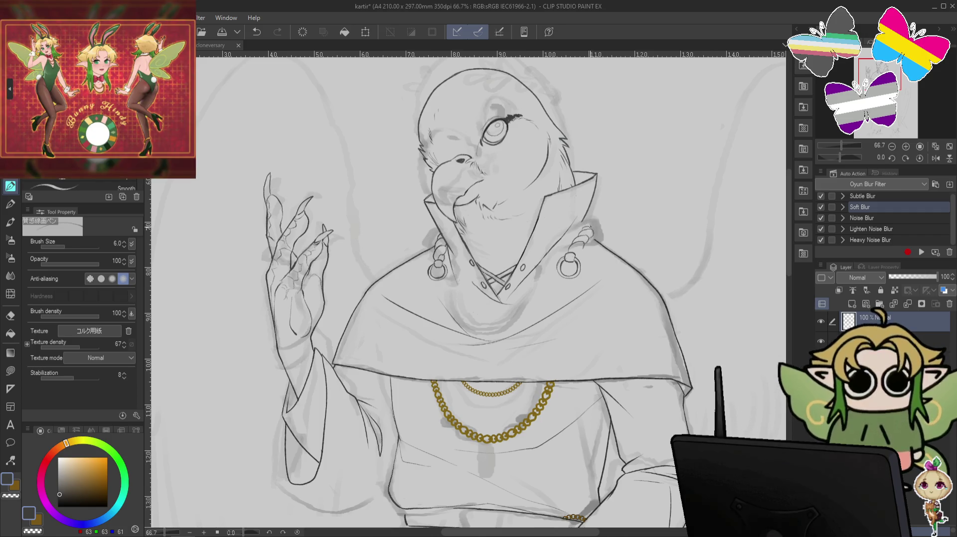
{"action": "key", "text": "ctrl+z"}
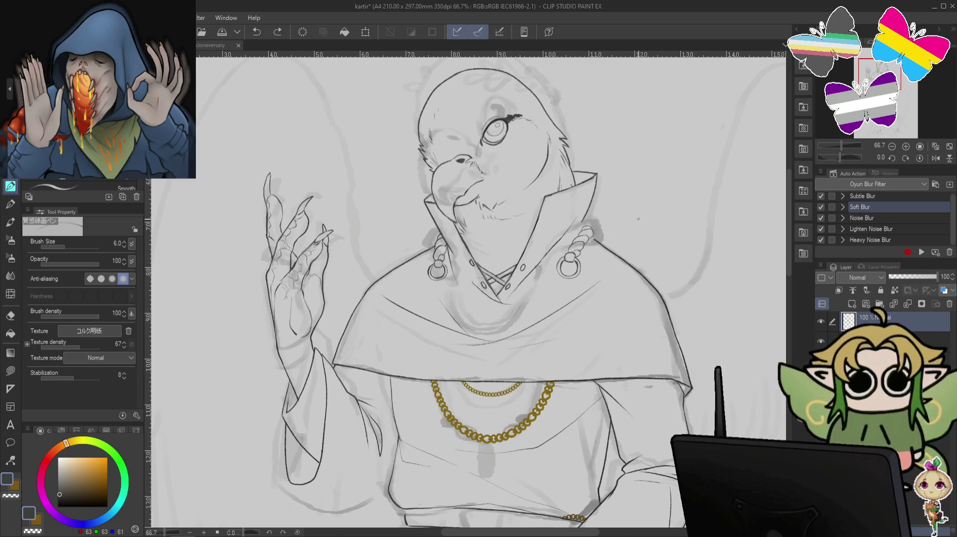
{"action": "key", "text": "h"}
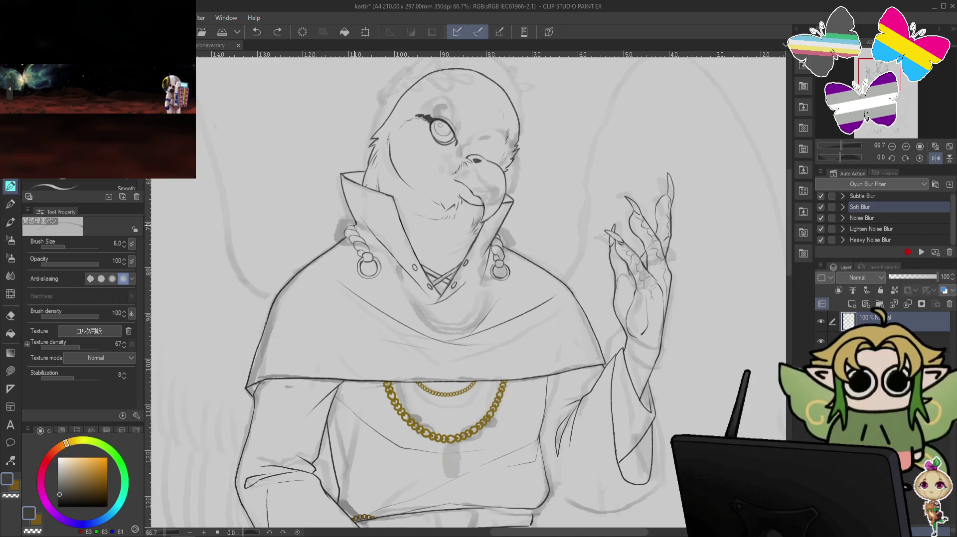
- Hide the rough sketch layer, pan up-left to the left earring, and pick the eraser
{"action": "key", "text": "ctrl+z"}
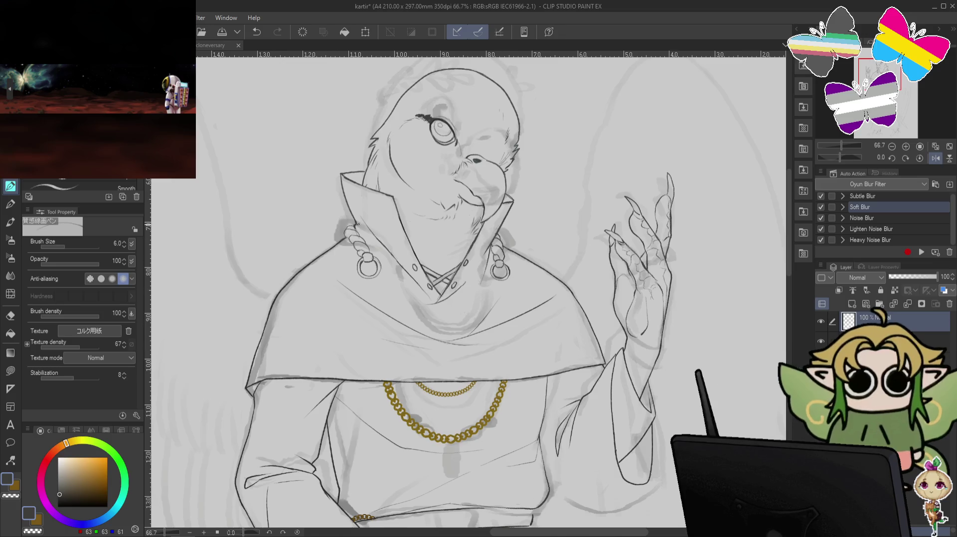
{"action": "key", "text": "ctrl+y"}
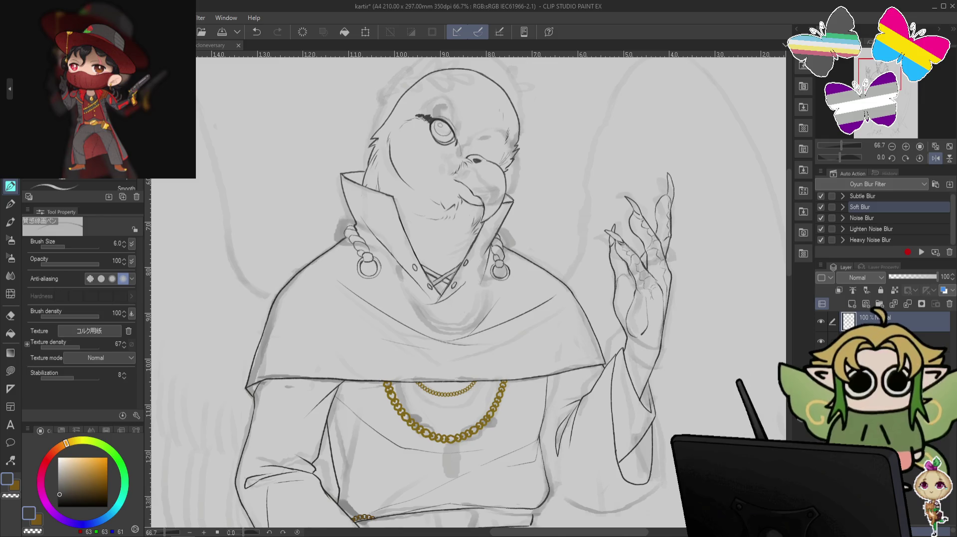
{"action": "left_click", "coordinate": [820, 341]}
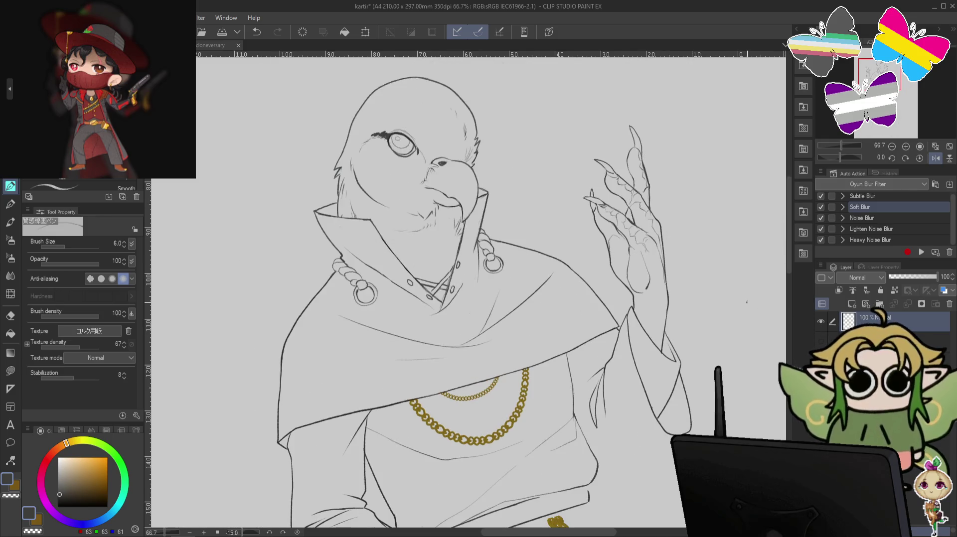
{"action": "mouse_move", "coordinate": [667, 268]}
{"action": "left_mouse_down"}
{"action": "mouse_move", "coordinate": [639, 214]}
{"action": "mouse_move", "coordinate": [650, 256]}
{"action": "left_mouse_up"}
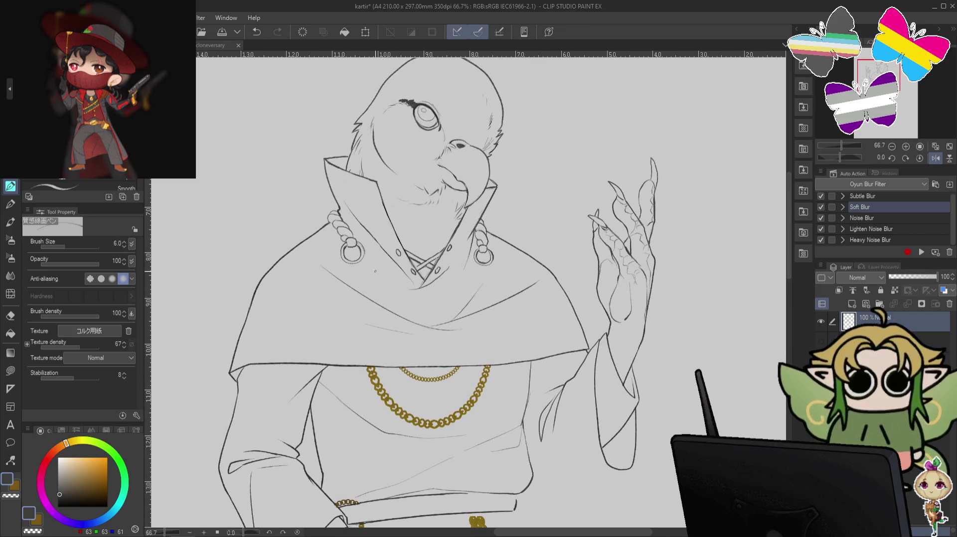
{"action": "left_click", "coordinate": [11, 293]}
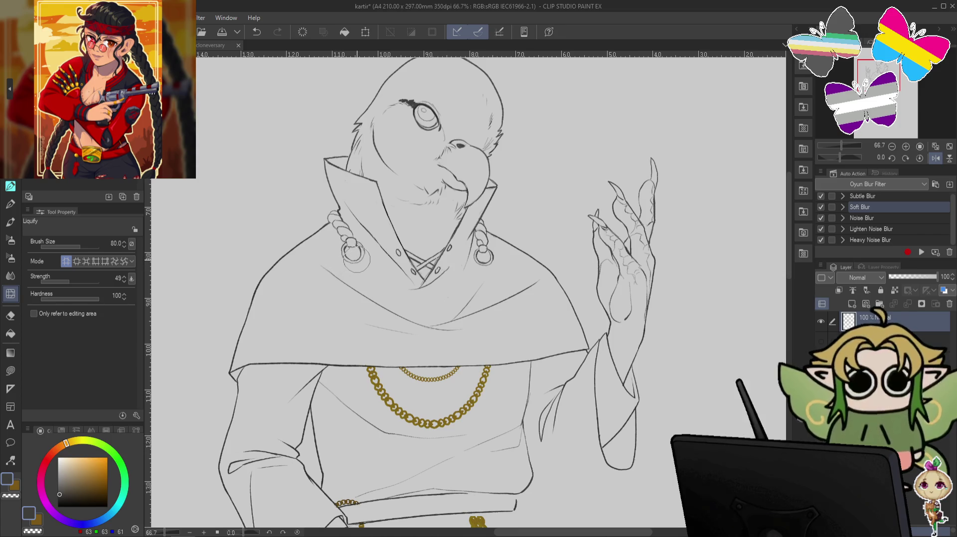
{"action": "left_click", "coordinate": [10, 316]}
- Erase the left earring's bottom ring, then restore it and remove a stray dot
{"action": "left_click_drag", "start_coordinate": [349, 254], "coordinate": [355, 243]}
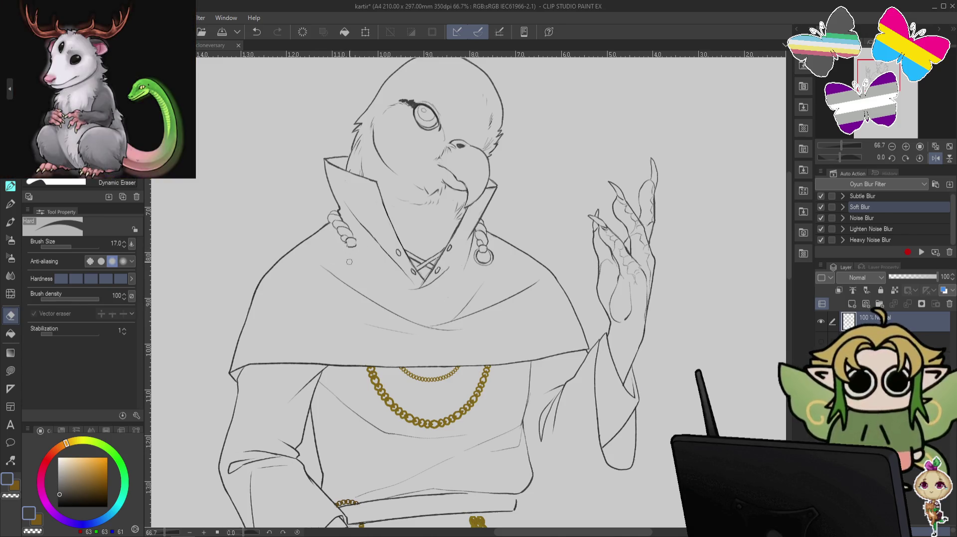
{"action": "left_click", "coordinate": [10, 186]}
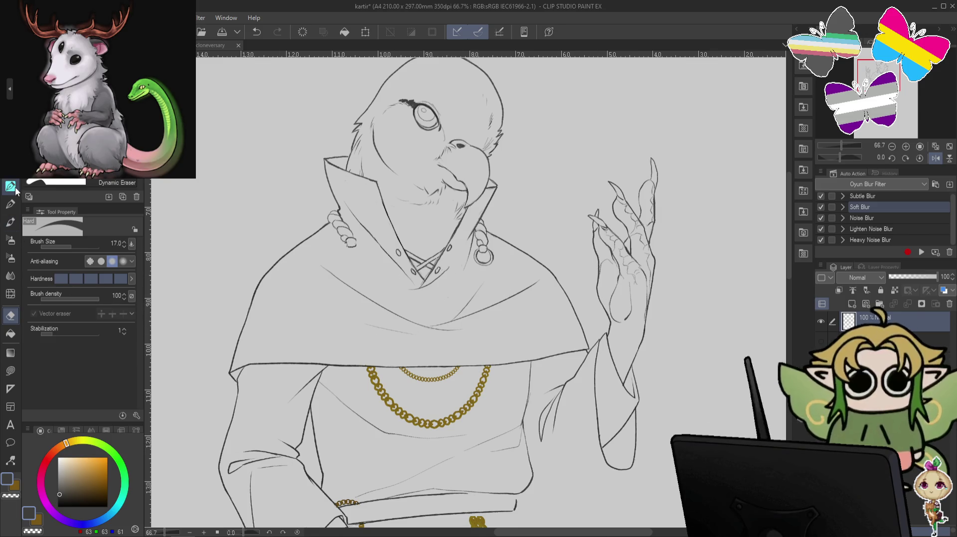
{"action": "key", "text": "ctrl+z"}
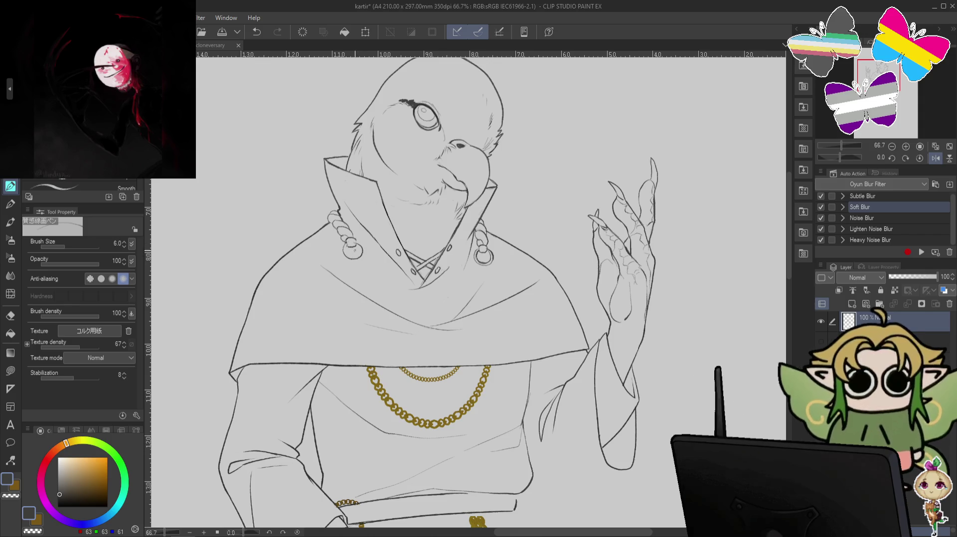
{"action": "key", "text": "ctrl+z"}
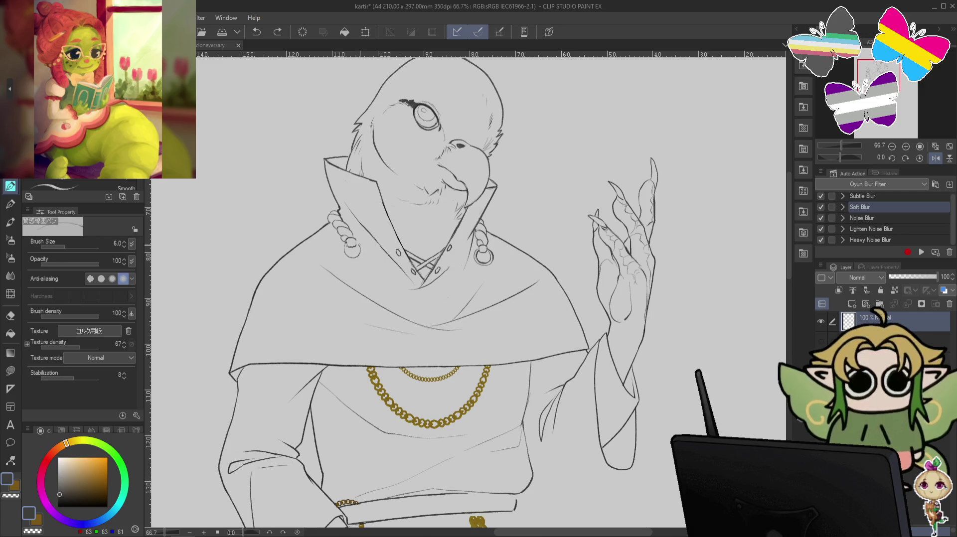
{"action": "left_click", "coordinate": [353, 272]}
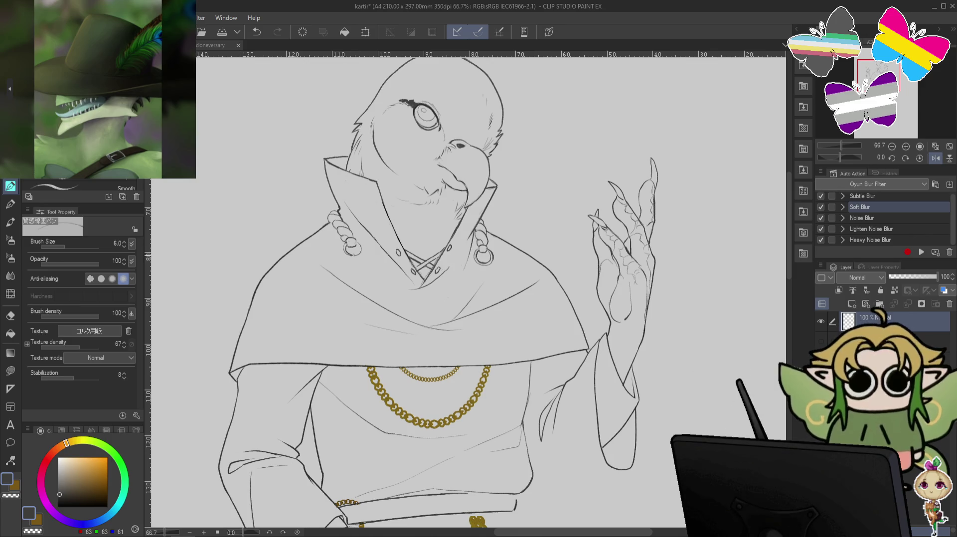
{"action": "key", "text": "ctrl+z"}
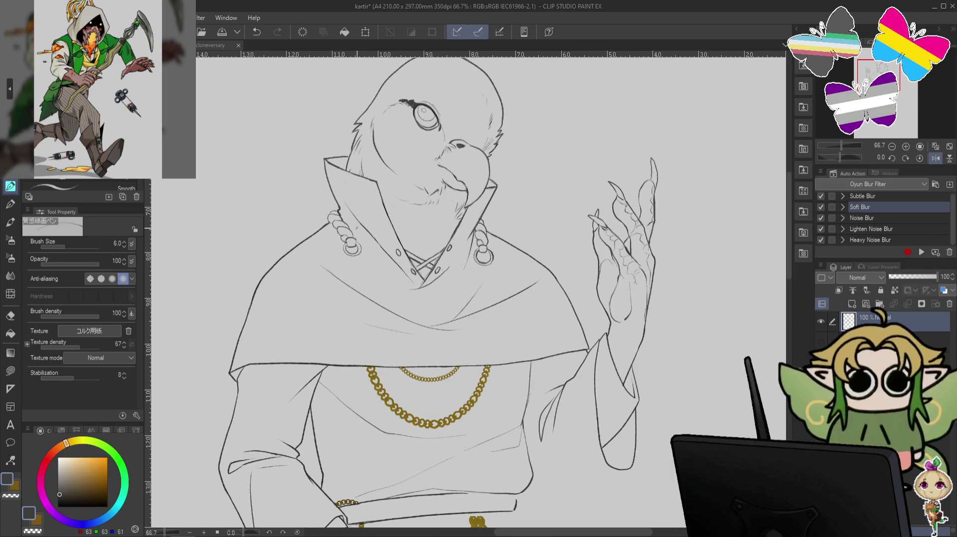
- Try Liquify at size 40, then choose the chain 5 decoration brush
{"action": "left_click", "coordinate": [10, 293]}
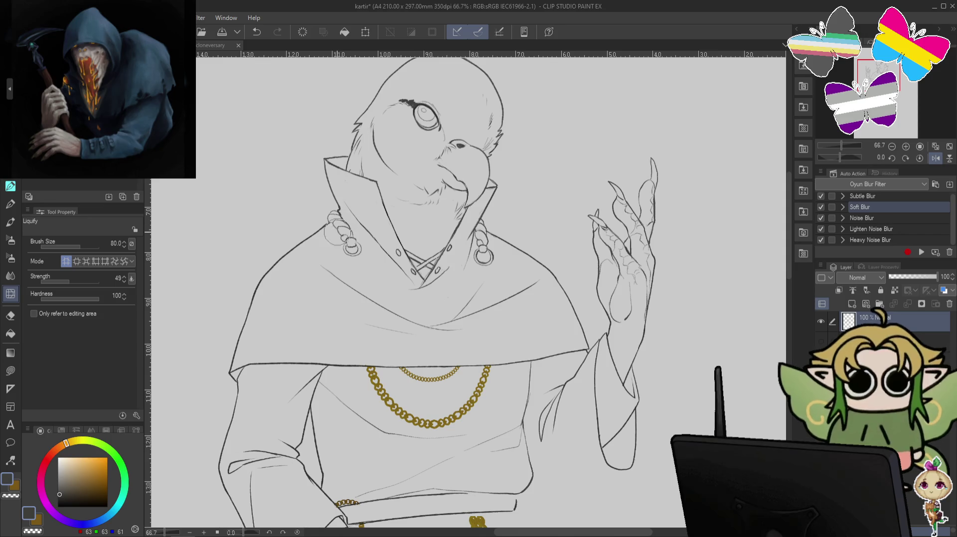
{"action": "key", "text": "bracketleft"}
{"action": "key", "text": "bracketleft"}
{"action": "key", "text": "bracketleft"}
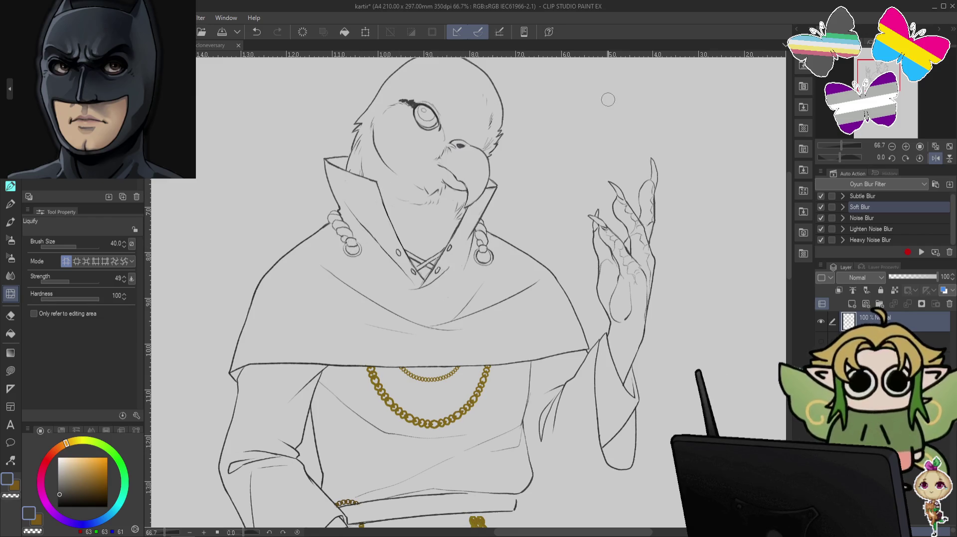
{"action": "left_click", "coordinate": [11, 257]}
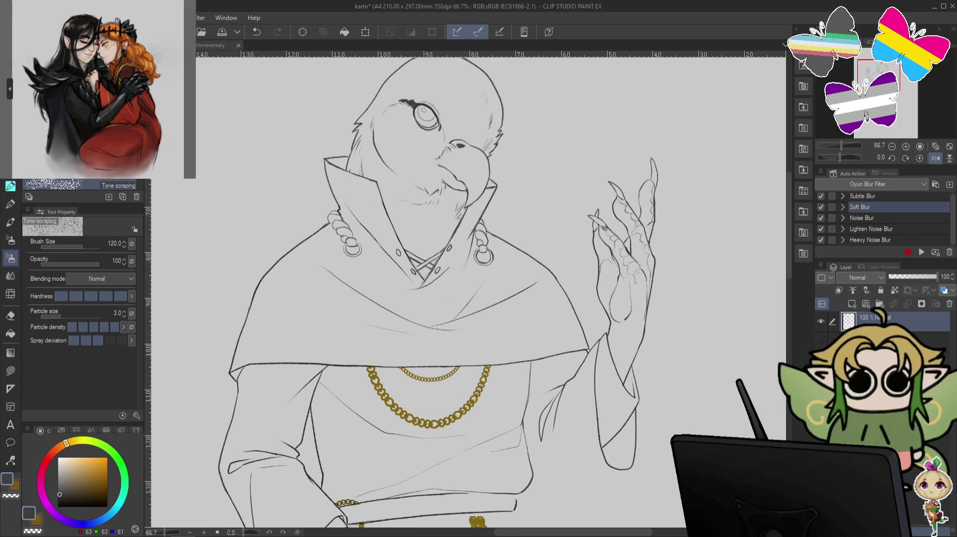
{"action": "key", "text": "b"}
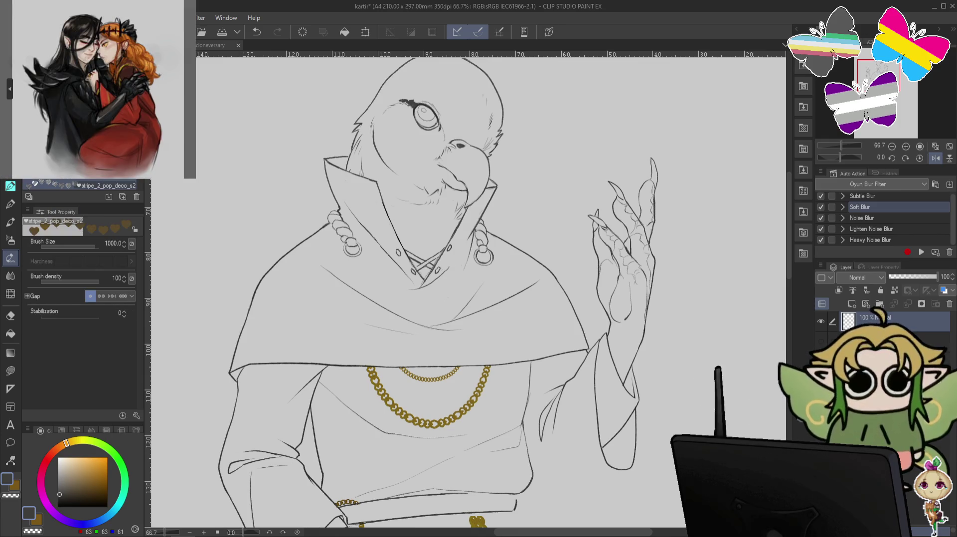
{"action": "key", "text": "period"}
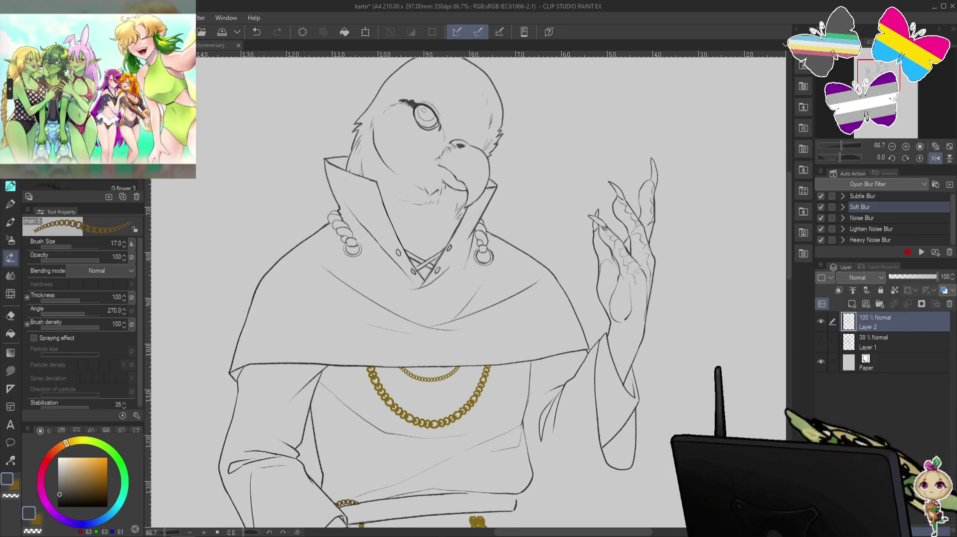
{"action": "scroll", "coordinate": [79, 125], "scroll_direction": "down", "scroll_amount": 3}
{"action": "scroll", "coordinate": [80, 125], "scroll_direction": "down", "scroll_amount": 3}
{"action": "scroll", "coordinate": [80, 125], "scroll_direction": "down", "scroll_amount": 2}
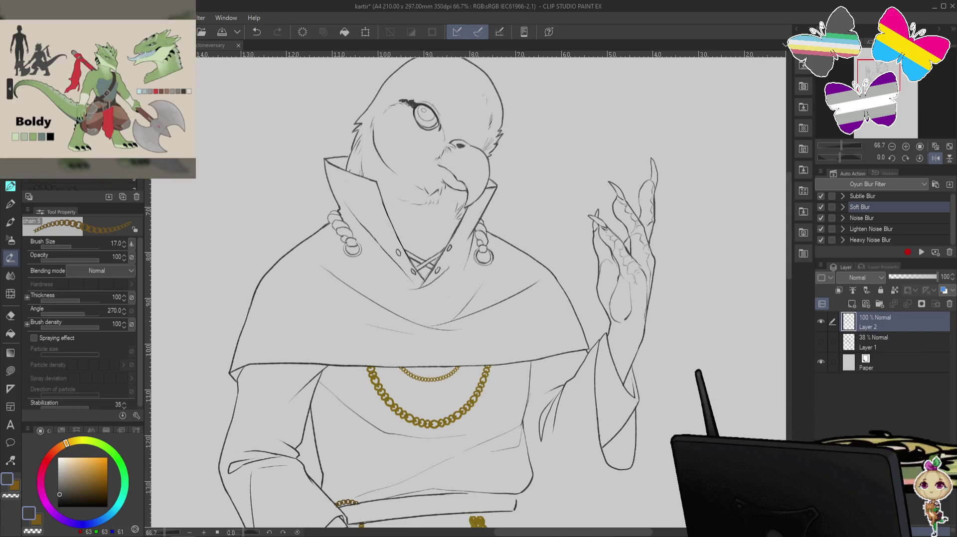
{"action": "scroll", "coordinate": [80, 125], "scroll_direction": "down", "scroll_amount": 2}
{"action": "scroll", "coordinate": [79, 124], "scroll_direction": "down", "scroll_amount": 1}
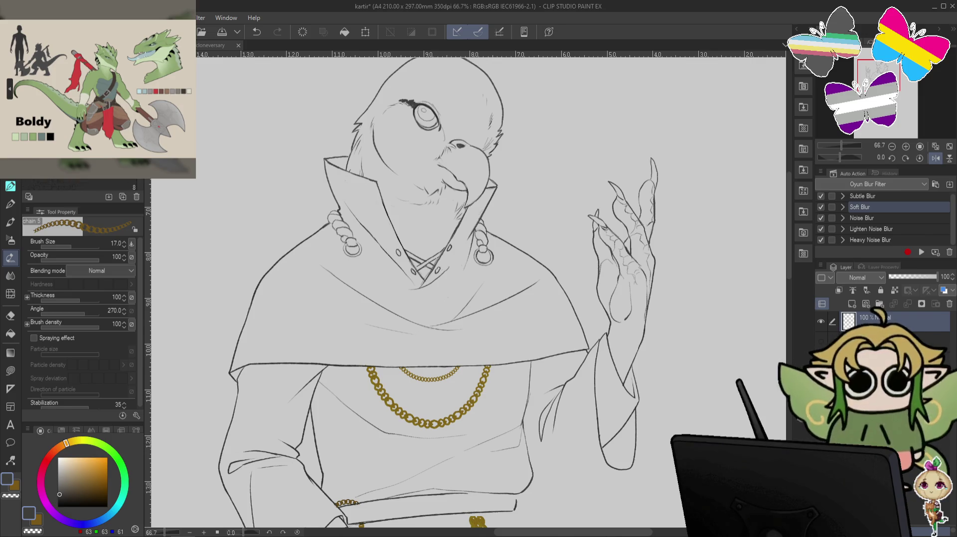
{"action": "scroll", "coordinate": [80, 124], "scroll_direction": "down", "scroll_amount": 2}
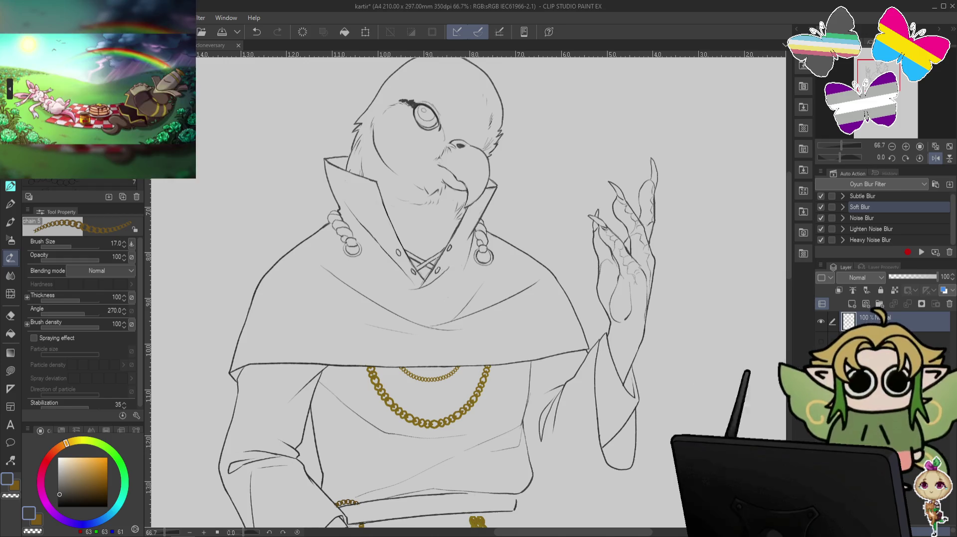
- Pick a repeating decoration brush and try collar trim lines, undoing each attempt
{"action": "left_click", "coordinate": [80, 124]}
{"action": "left_click_drag", "start_coordinate": [347, 263], "coordinate": [443, 319]}
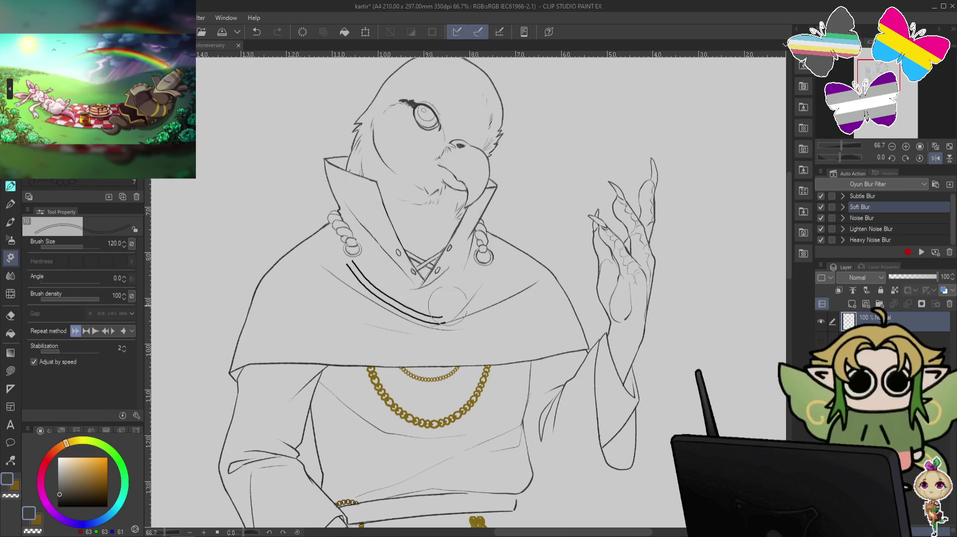
{"action": "key", "text": "ctrl+z"}
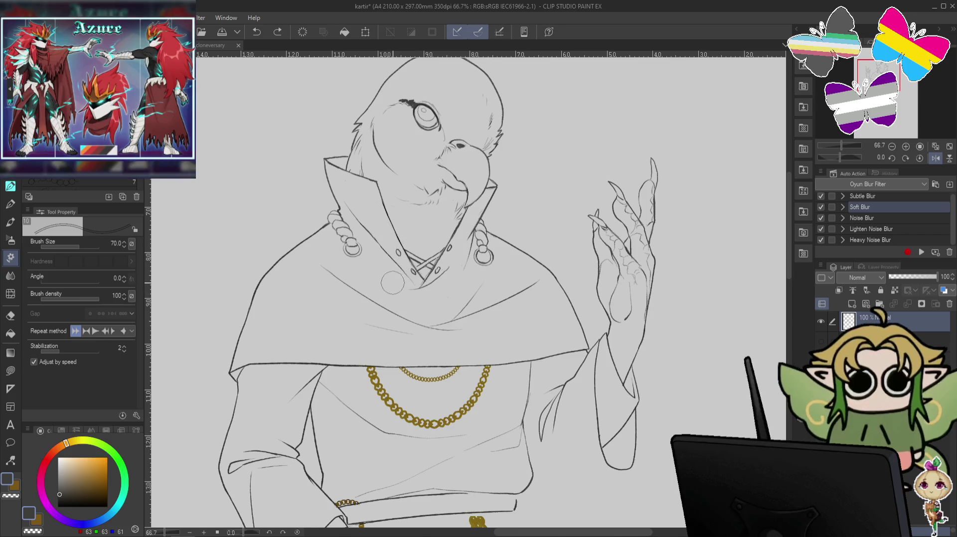
{"action": "key", "text": "bracketleft"}
{"action": "left_click_drag", "start_coordinate": [347, 254], "coordinate": [411, 302]}
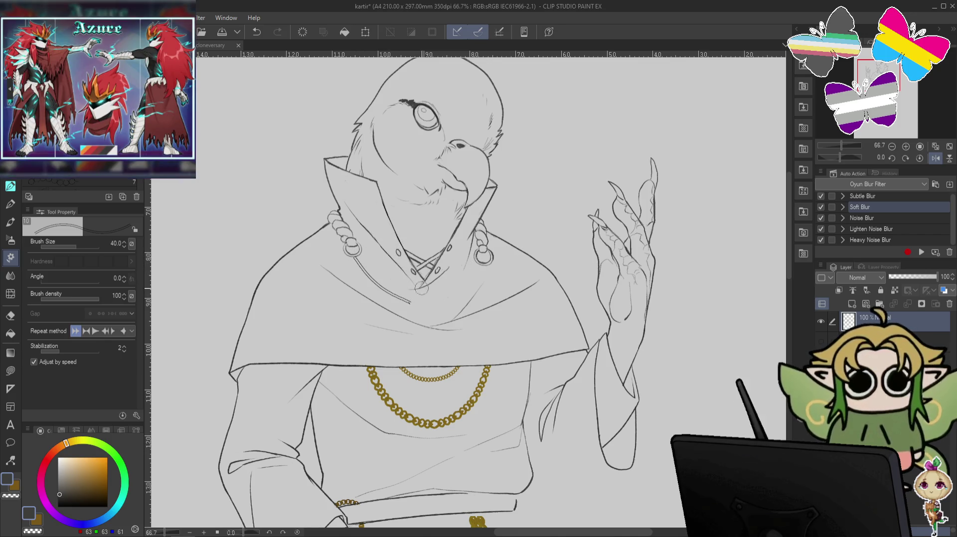
{"action": "key", "text": "ctrl+z"}
{"action": "mouse_move", "coordinate": [352, 254]}
{"action": "left_mouse_down"}
{"action": "mouse_move", "coordinate": [479, 271]}
{"action": "mouse_move", "coordinate": [483, 259]}
{"action": "left_mouse_up"}
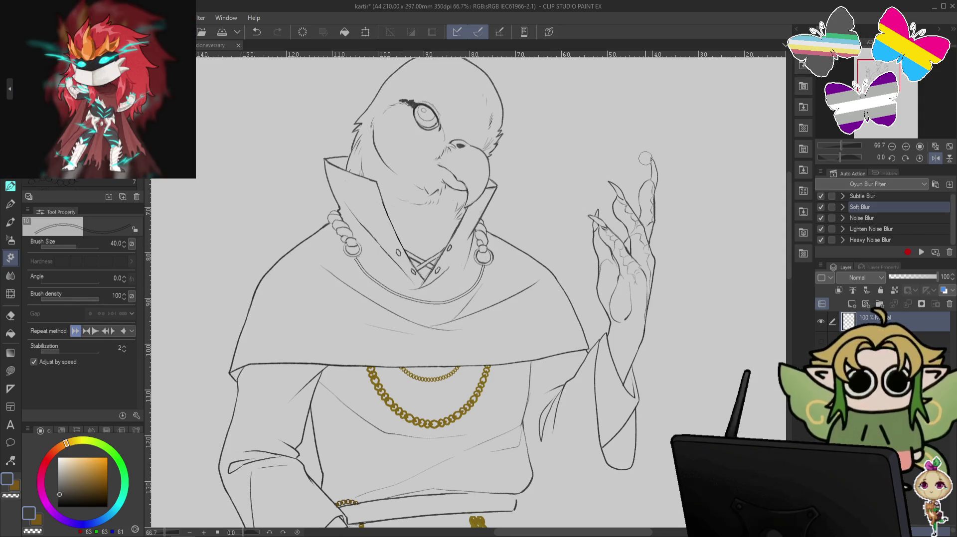
{"action": "key", "text": "ctrl+z"}
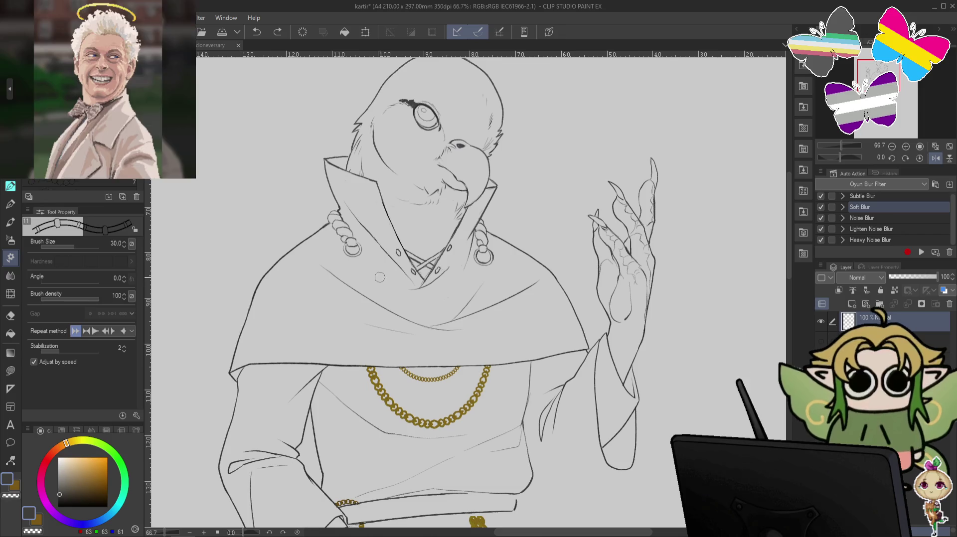
- Shrink the chain brush to size 17 and try chain strokes along the collar, undoing them
{"action": "key", "text": "bracketleft"}
{"action": "key", "text": "bracketleft"}
{"action": "key", "text": "bracketleft"}
{"action": "left_click_drag", "start_coordinate": [352, 252], "coordinate": [380, 275]}
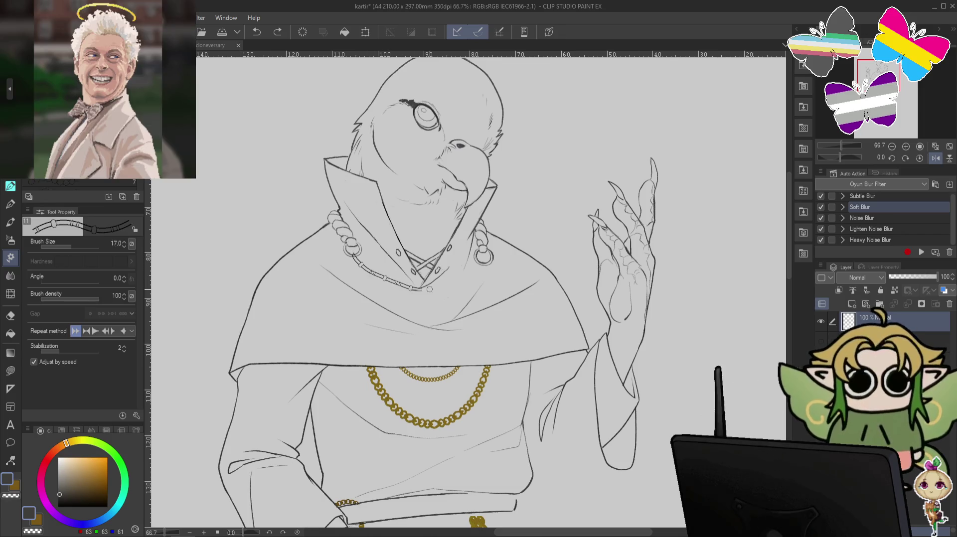
{"action": "key", "text": "ctrl+z"}
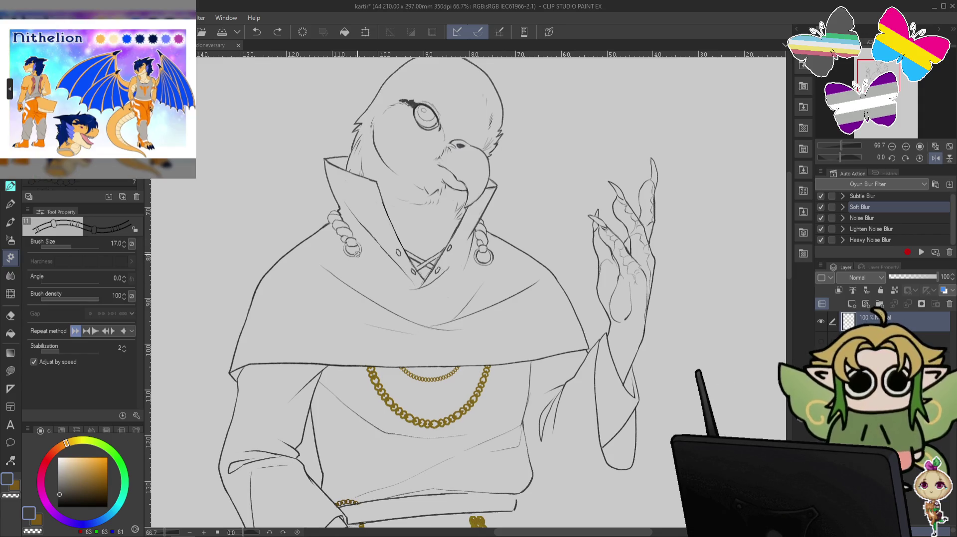
{"action": "mouse_move", "coordinate": [380, 282]}
{"action": "left_mouse_down"}
{"action": "mouse_move", "coordinate": [457, 299]}
{"action": "mouse_move", "coordinate": [571, 162]}
{"action": "left_mouse_up"}
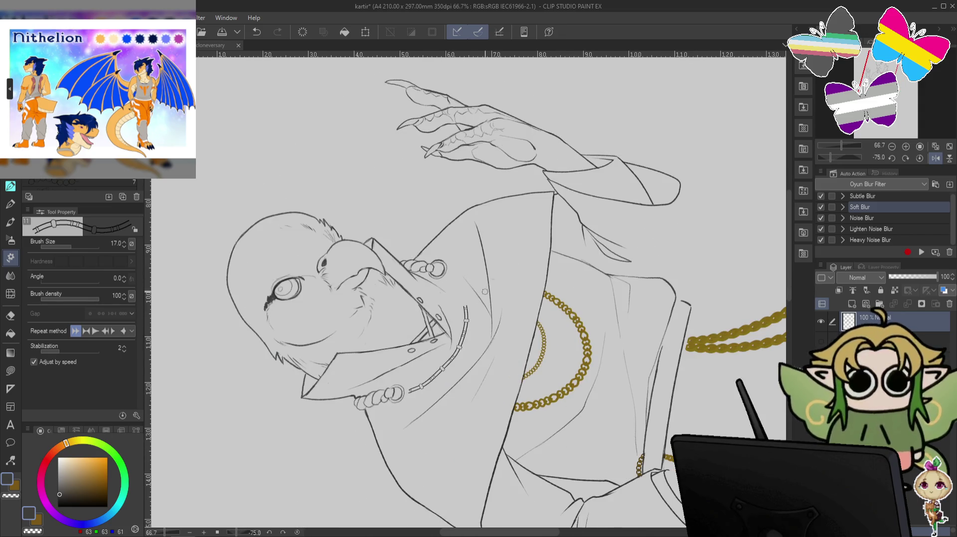
{"action": "key", "text": "ctrl+z"}
{"action": "mouse_move", "coordinate": [464, 343]}
{"action": "left_mouse_down"}
{"action": "mouse_move", "coordinate": [467, 291]}
{"action": "mouse_move", "coordinate": [449, 274]}
{"action": "left_mouse_up"}
- Reset the canvas rotation to 0 and draw the bead chain from earring to earring
{"action": "key", "text": "ctrl+@"}
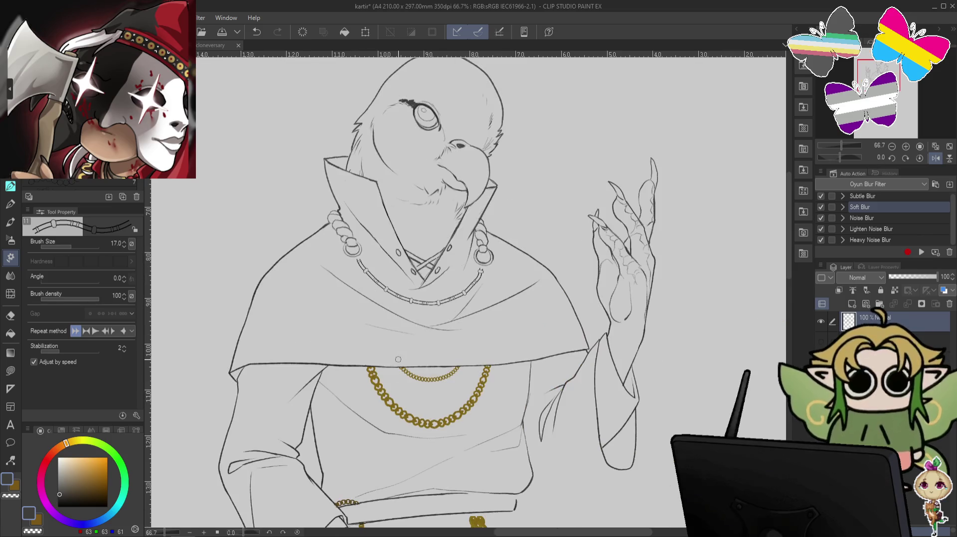
{"action": "key", "text": "ctrl+z"}
{"action": "mouse_move", "coordinate": [356, 256]}
{"action": "left_mouse_down"}
{"action": "mouse_move", "coordinate": [389, 291]}
{"action": "mouse_move", "coordinate": [477, 268]}
{"action": "left_mouse_up"}
{"action": "key", "text": "ctrl+z"}
{"action": "mouse_move", "coordinate": [356, 257]}
{"action": "left_mouse_down"}
{"action": "mouse_move", "coordinate": [373, 279]}
{"action": "mouse_move", "coordinate": [467, 283]}
{"action": "left_mouse_up"}
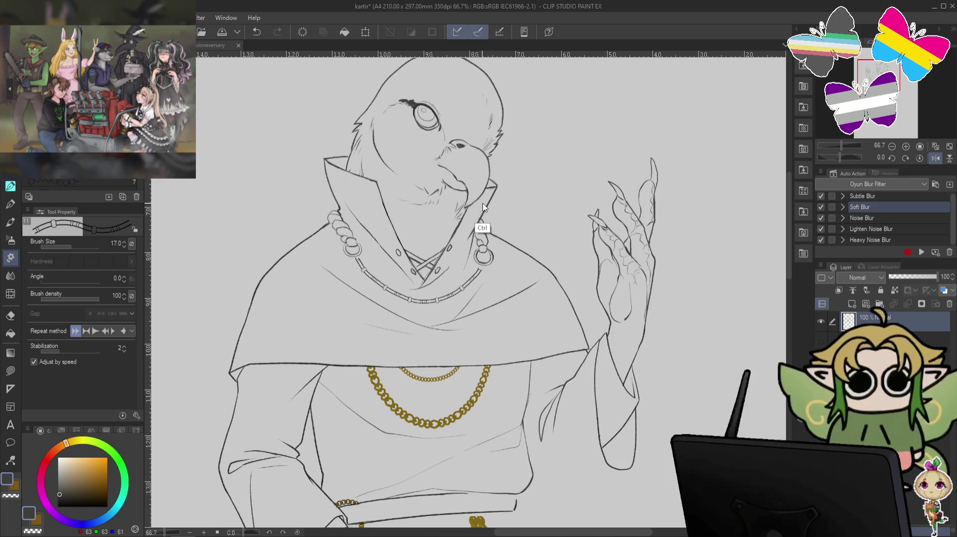
- Undo the bead chain and recent collar strokes, then zoom out with transparent colour selected
{"action": "key", "text": "ctrl+z"}
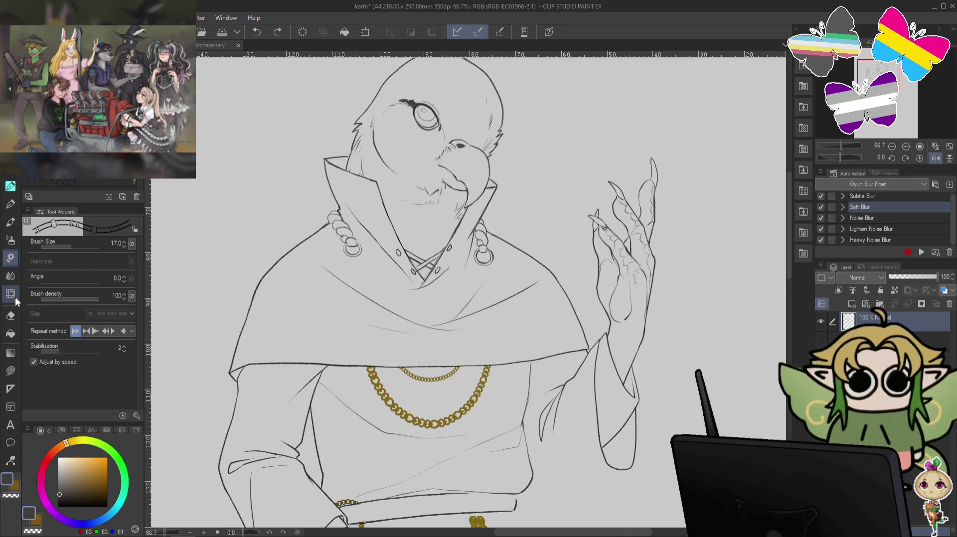
{"action": "left_click", "coordinate": [10, 315]}
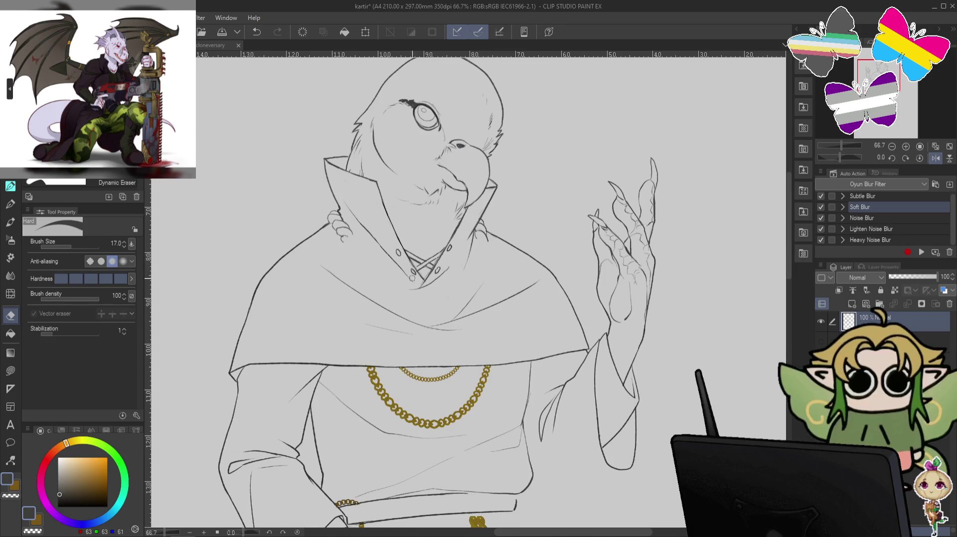
{"action": "key", "text": "p"}
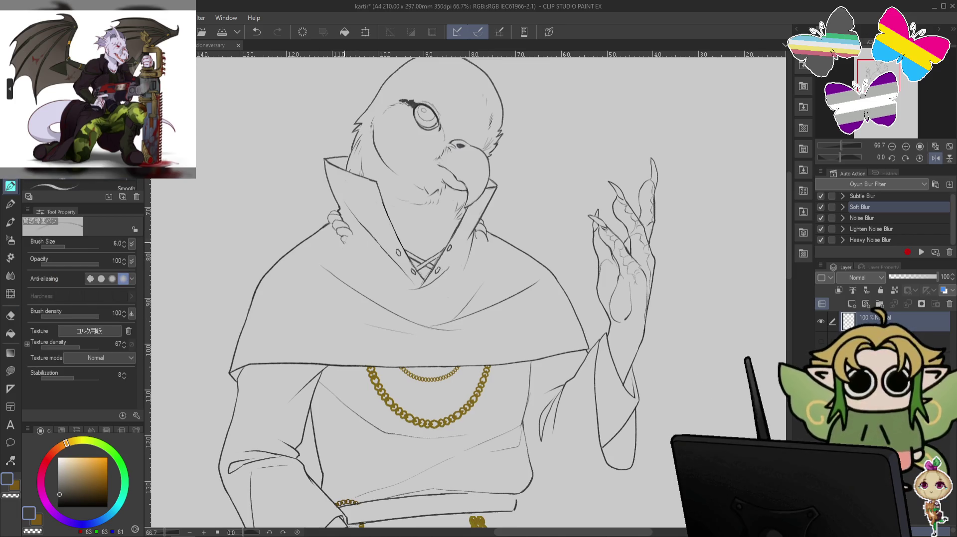
{"action": "key", "text": "ctrl+z"}
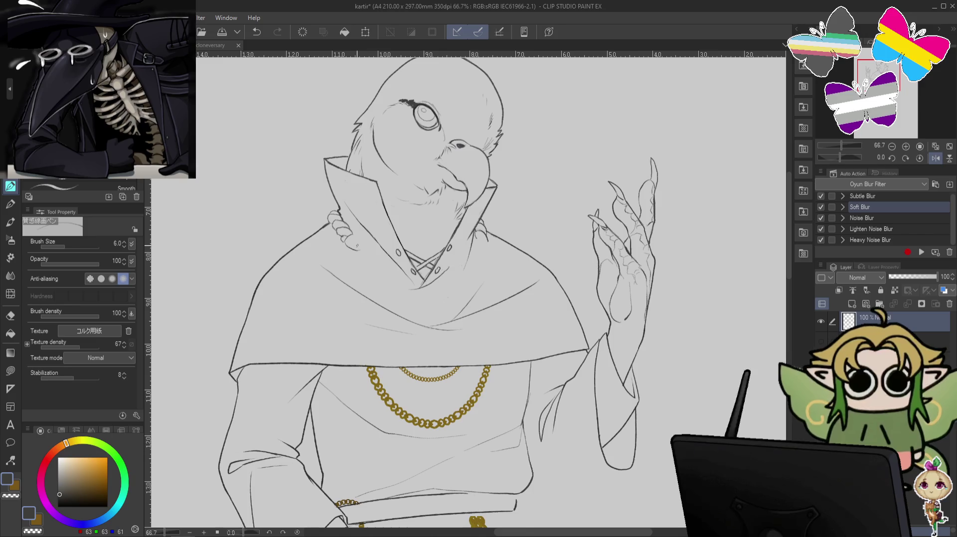
{"action": "key", "text": "ctrl+z"}
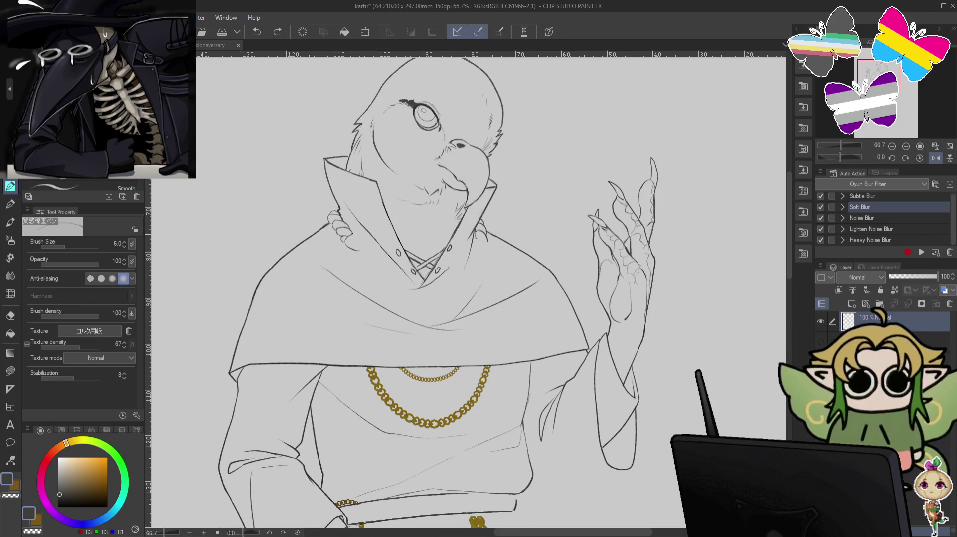
{"action": "key", "text": "ctrl+z"}
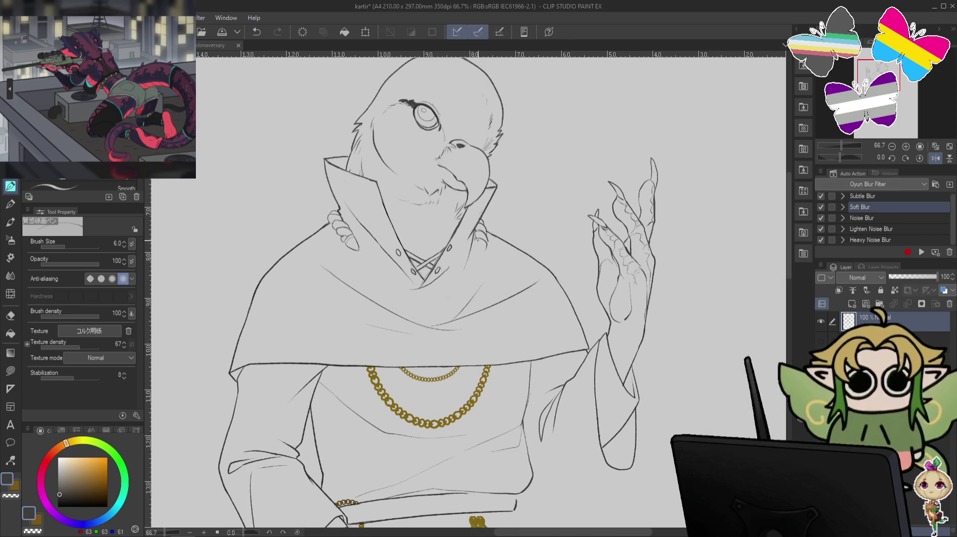
{"action": "key", "text": "ctrl+z"}
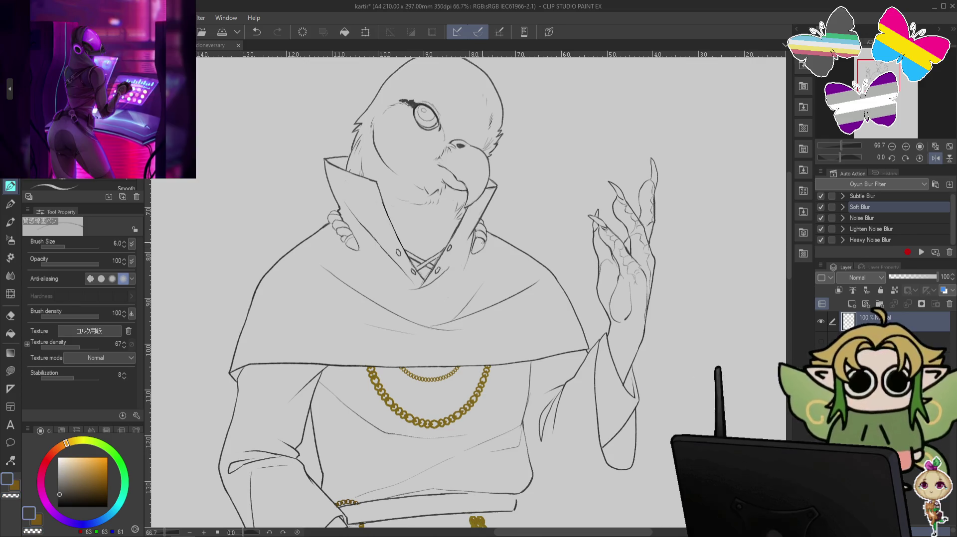
{"action": "key", "text": "c"}
{"action": "key", "text": "c"}
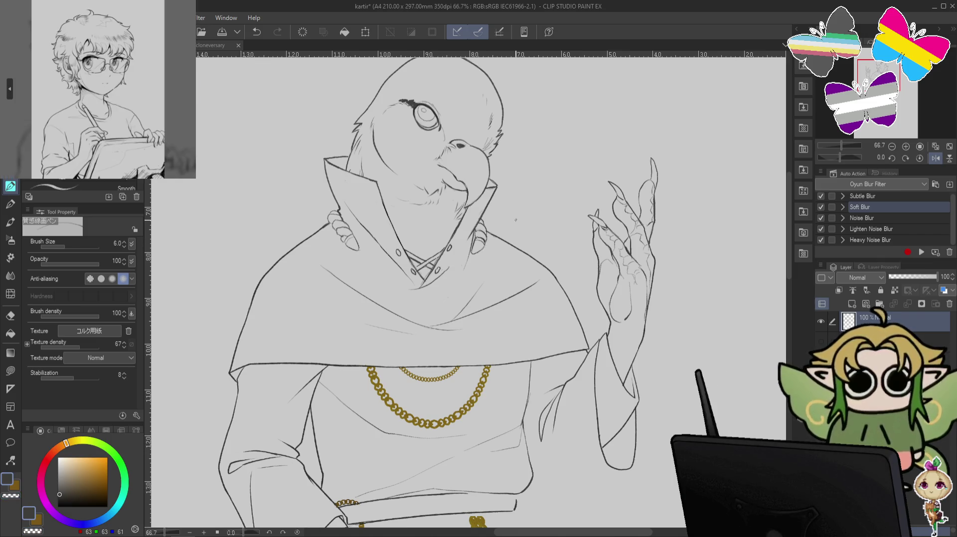
{"action": "key", "text": "ctrl+minus"}
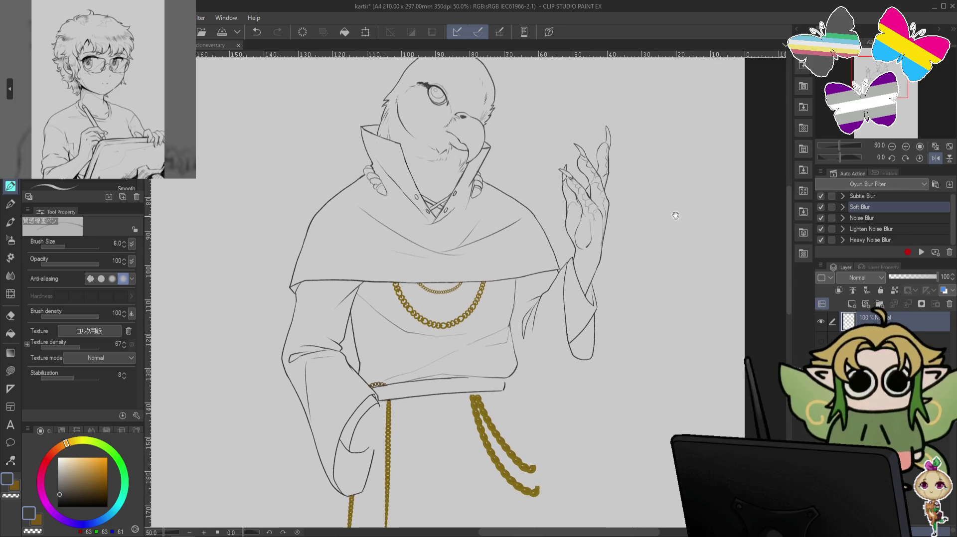
- Mirror the canvas view horizontally and draw a small oval leaf with a stem atop the head
{"action": "key", "text": "ctrl+plus"}
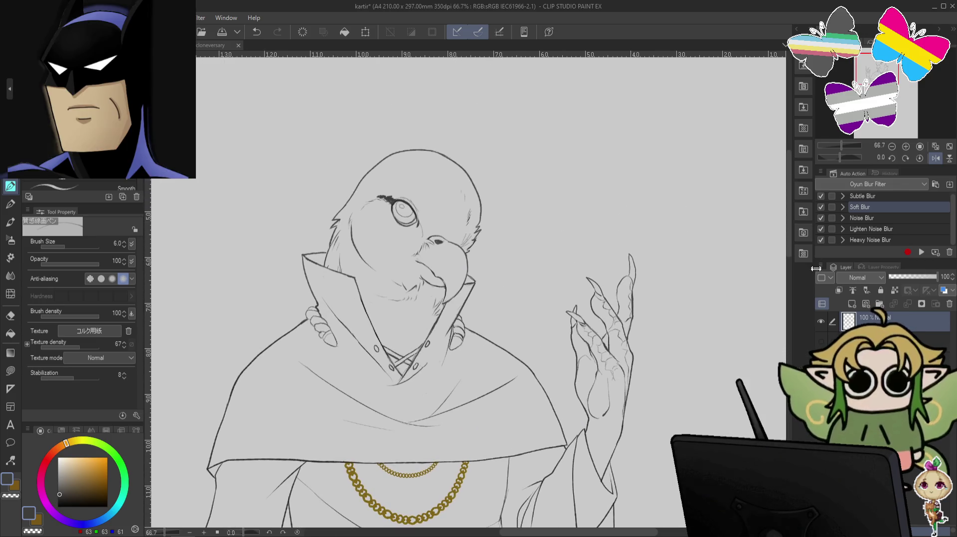
{"action": "left_click", "coordinate": [820, 321]}
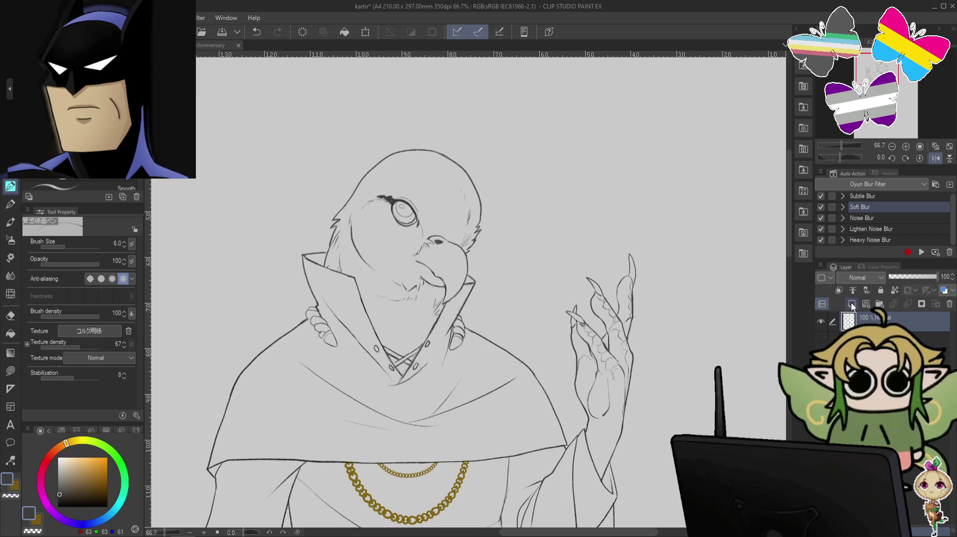
{"action": "key", "text": "h"}
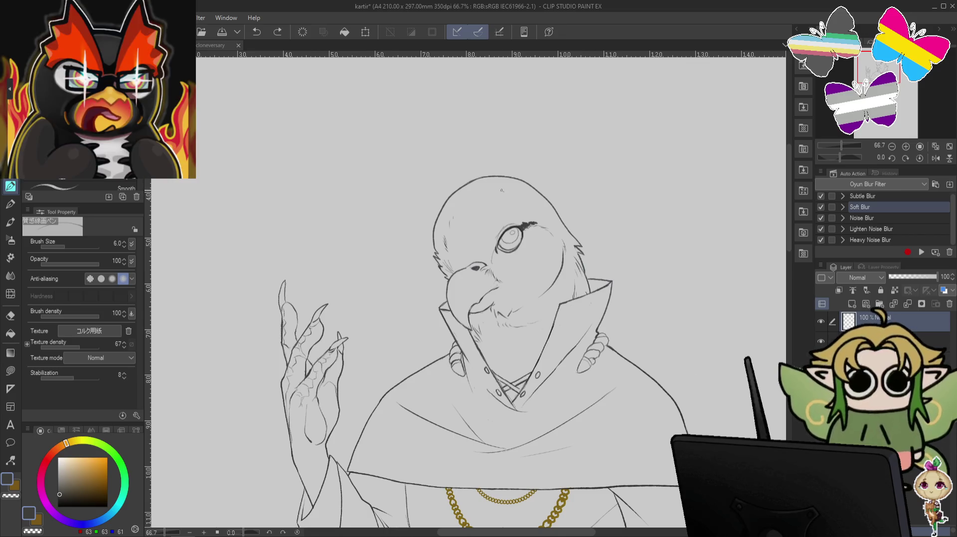
{"action": "key", "text": "ctrl+z"}
{"action": "left_click_drag", "start_coordinate": [510, 192], "coordinate": [502, 195]}
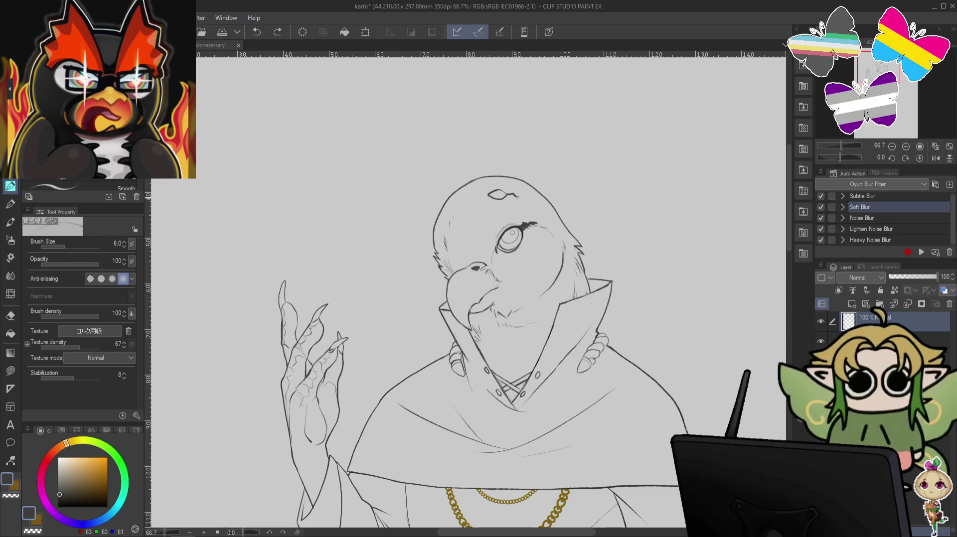
{"action": "mouse_move", "coordinate": [515, 196]}
{"action": "left_mouse_down"}
{"action": "mouse_move", "coordinate": [504, 207]}
{"action": "mouse_move", "coordinate": [518, 198]}
{"action": "left_mouse_up"}
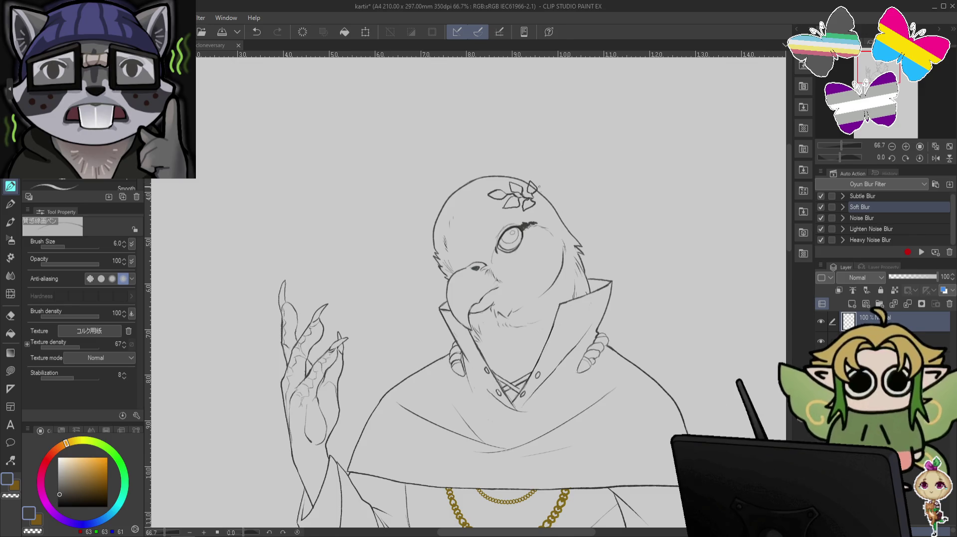
- Add leaf strokes to the laurel sprig, undoing and redrawing the failed ones
{"action": "key", "text": "ctrl"}
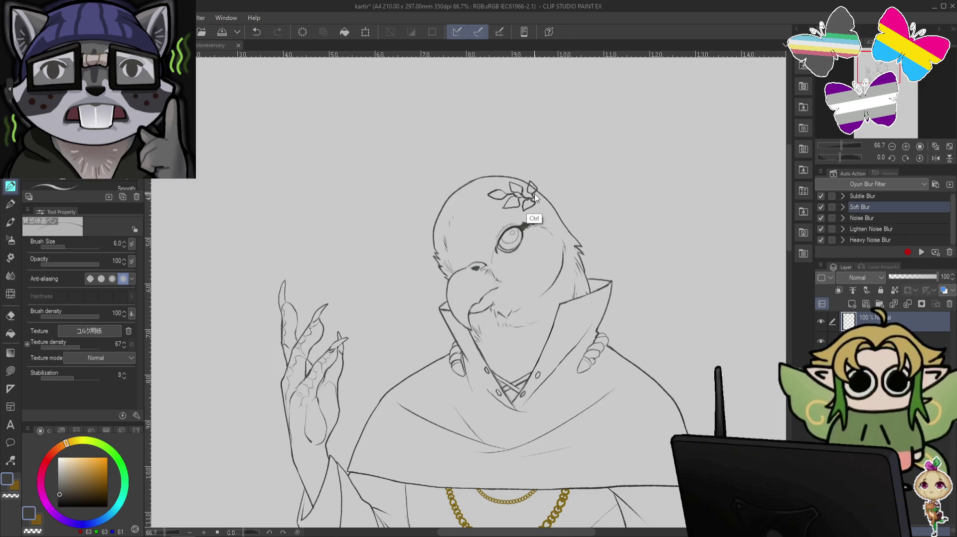
{"action": "left_click_drag", "start_coordinate": [534, 204], "coordinate": [540, 205]}
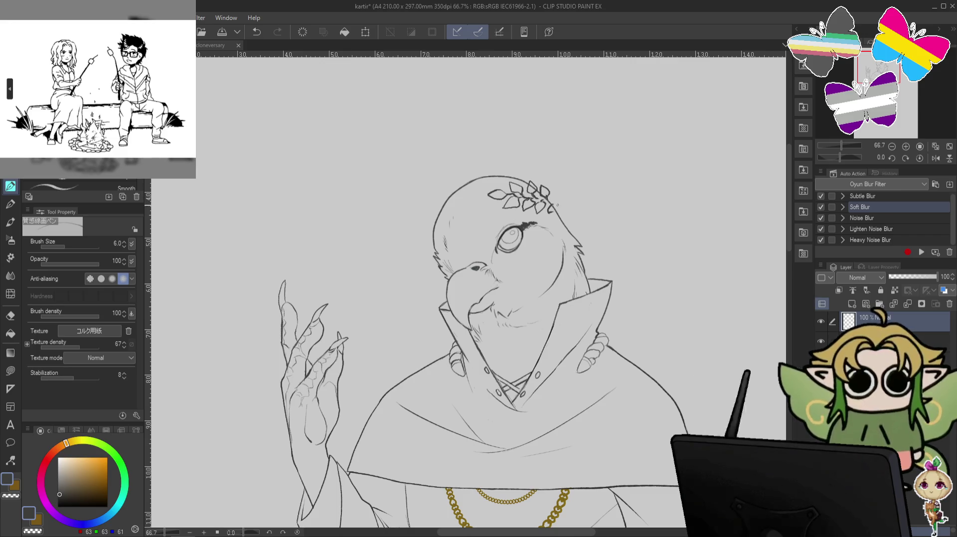
{"action": "key", "text": "ctrl+z"}
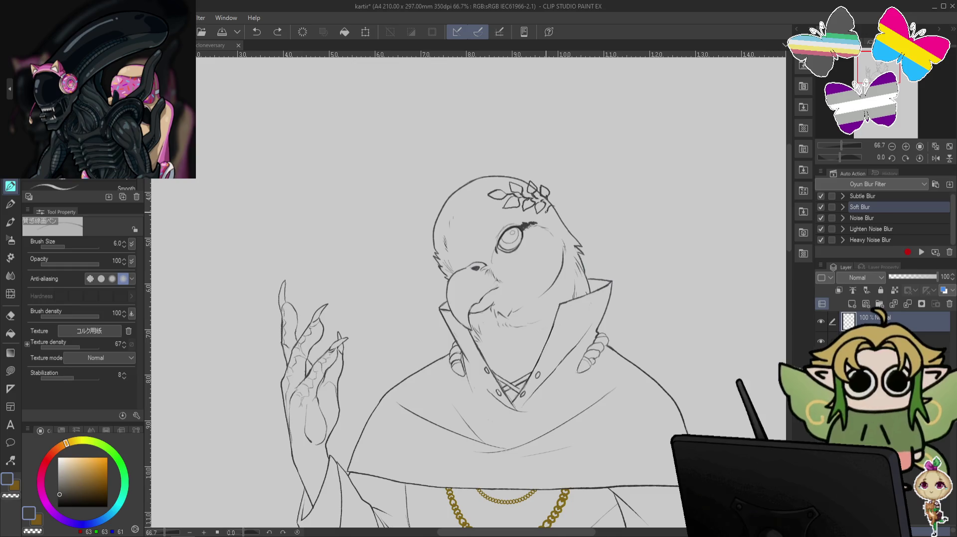
{"action": "left_click_drag", "start_coordinate": [552, 201], "coordinate": [559, 211]}
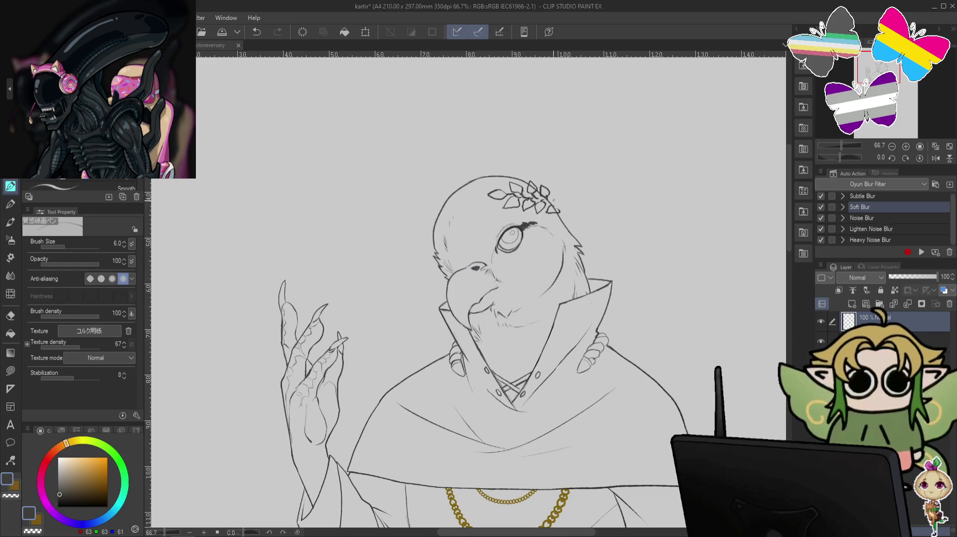
{"action": "key", "text": "ctrl+z"}
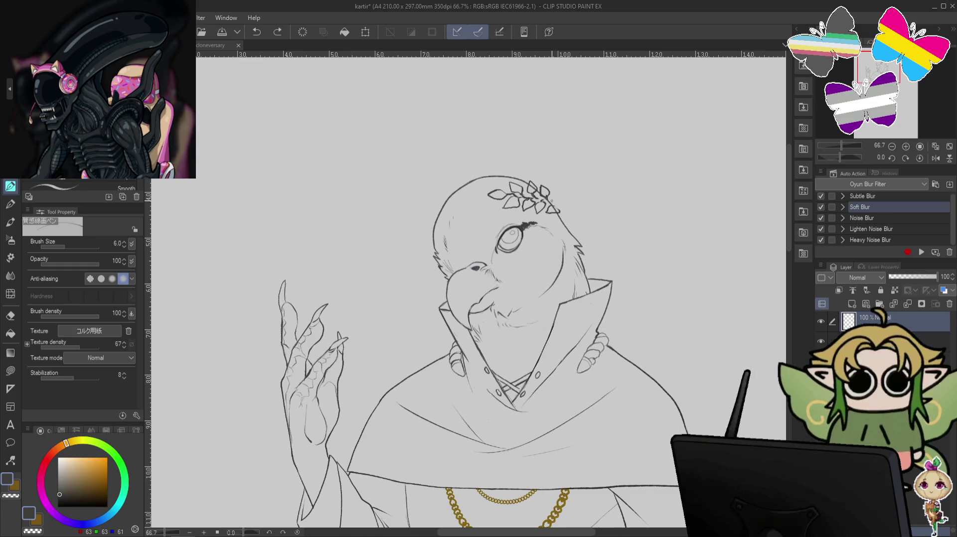
{"action": "left_click_drag", "start_coordinate": [553, 190], "coordinate": [558, 207]}
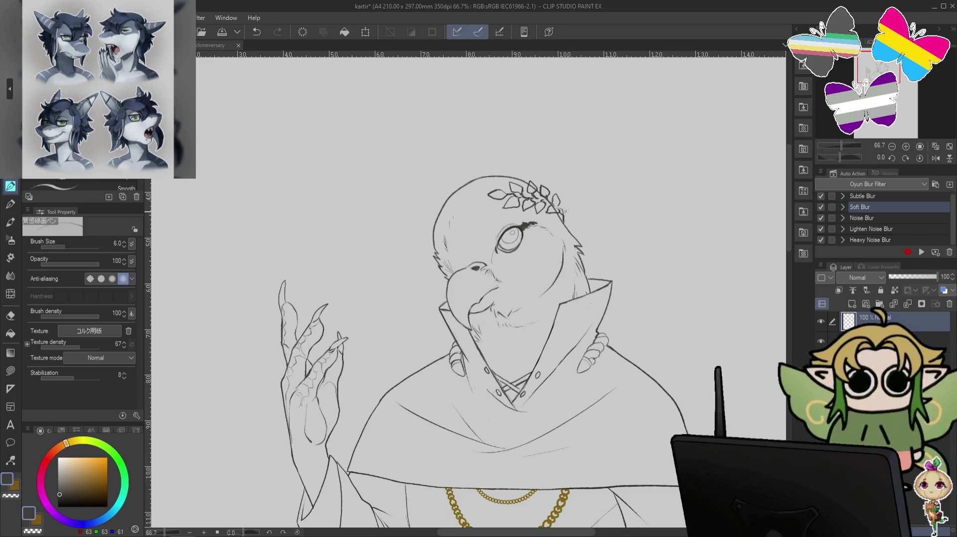
{"action": "key", "text": "ctrl+z"}
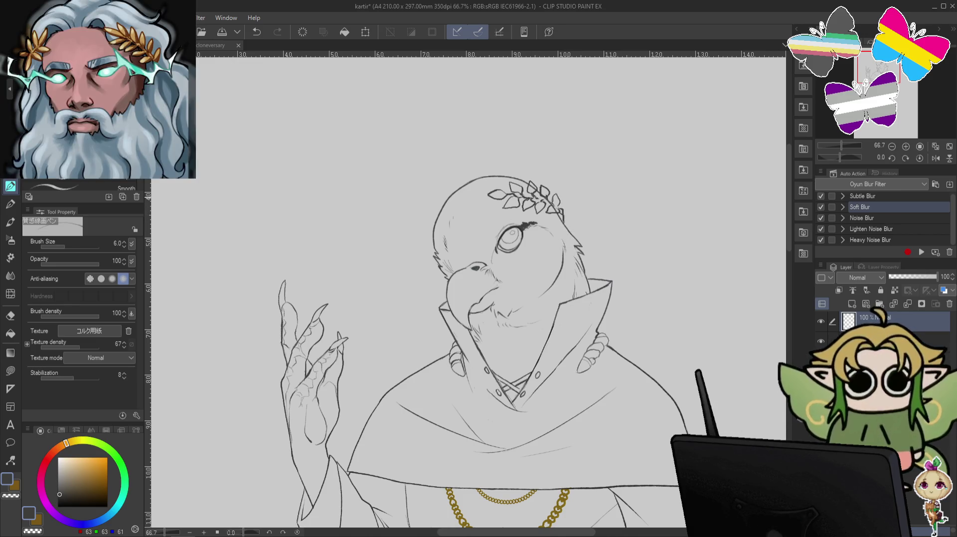
{"action": "left_click_drag", "start_coordinate": [536, 199], "coordinate": [545, 196]}
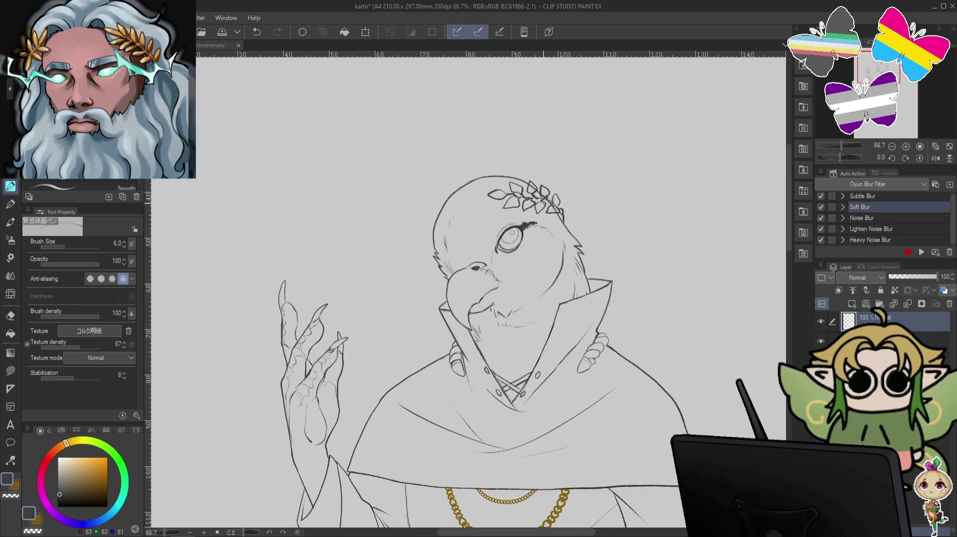
{"action": "key", "text": "ctrl+z"}
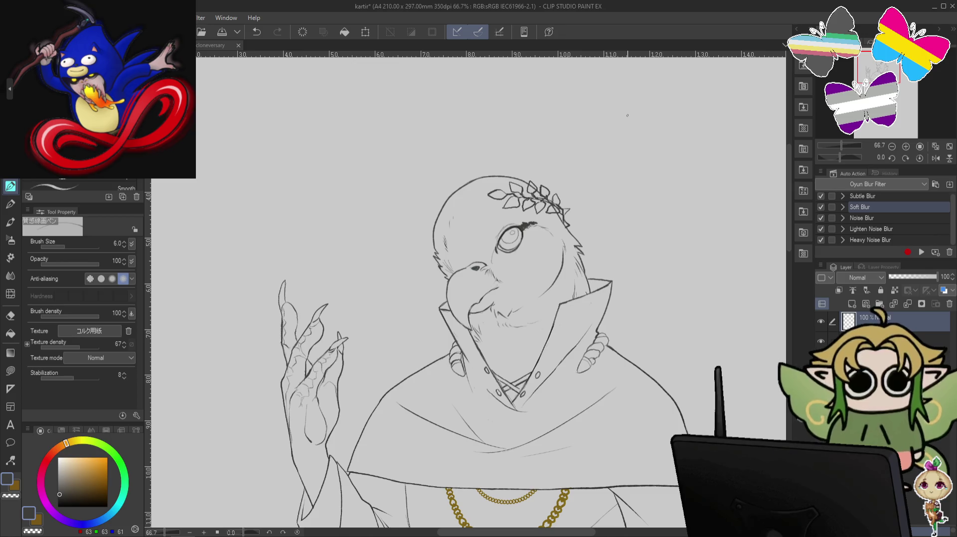
- Lasso the laurel sprig, flip it horizontally, and rotate it onto the head's left side
{"action": "key", "text": "m"}
{"action": "left_click_drag", "start_coordinate": [568, 169], "coordinate": [625, 243]}
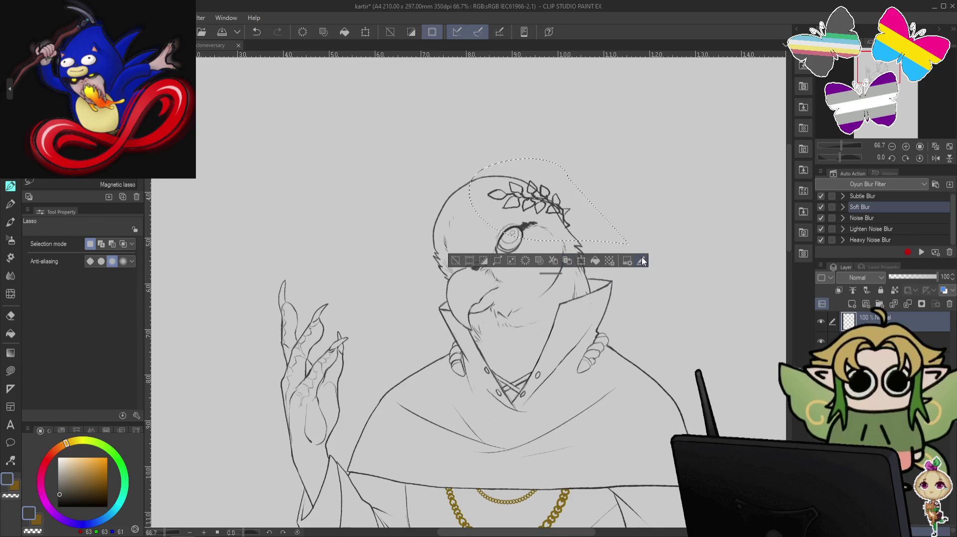
{"action": "left_click", "coordinate": [581, 261]}
{"action": "left_click", "coordinate": [64, 243]}
{"action": "left_click_drag", "start_coordinate": [537, 215], "coordinate": [475, 231]}
{"action": "left_click_drag", "start_coordinate": [483, 269], "coordinate": [502, 199]}
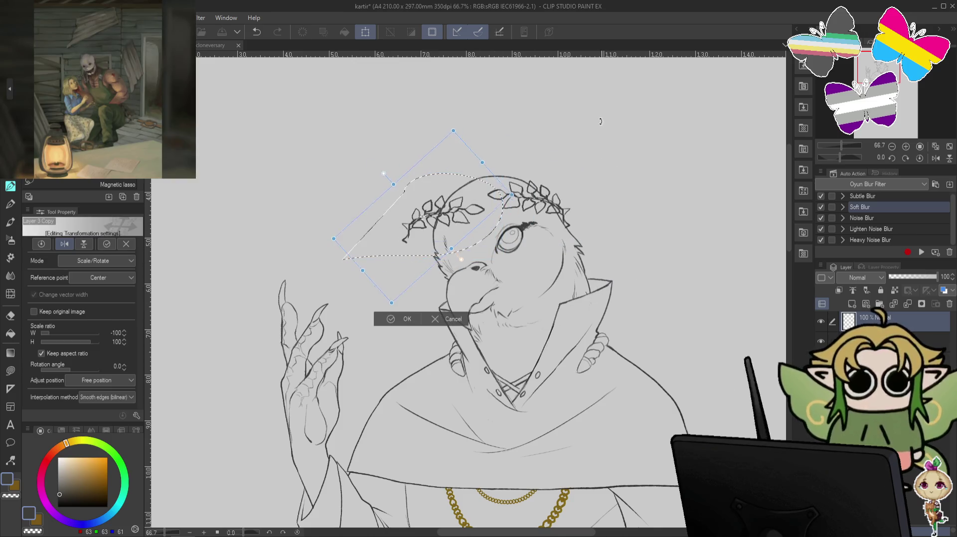
- Narrow, shorten and rotate the mirrored sprig to follow the head's curve, then commit and deselect
{"action": "left_click_drag", "start_coordinate": [428, 224], "coordinate": [435, 252]}
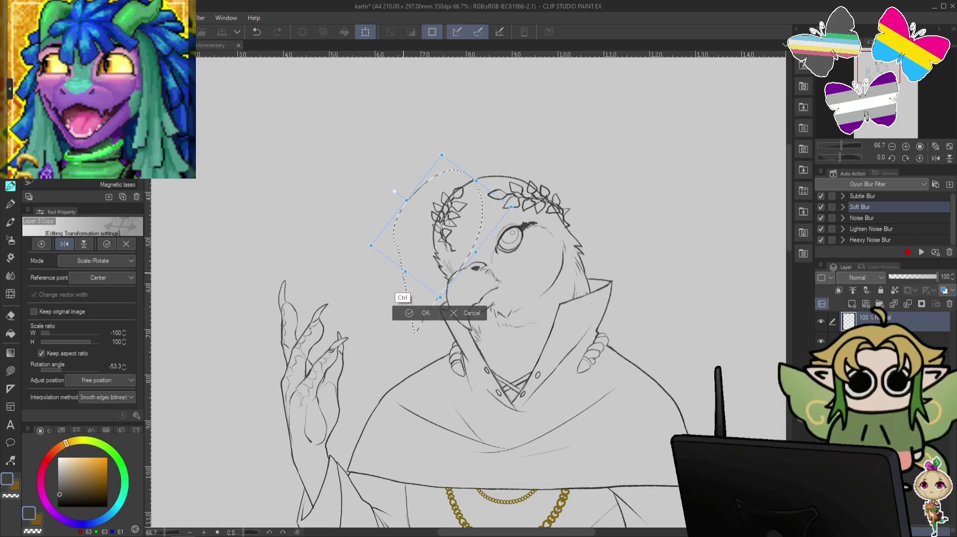
{"action": "left_click_drag", "start_coordinate": [378, 312], "coordinate": [401, 277]}
{"action": "mouse_move", "coordinate": [473, 260]}
{"action": "left_mouse_down"}
{"action": "mouse_move", "coordinate": [460, 249]}
{"action": "mouse_move", "coordinate": [471, 221]}
{"action": "mouse_move", "coordinate": [471, 232]}
{"action": "left_mouse_up"}
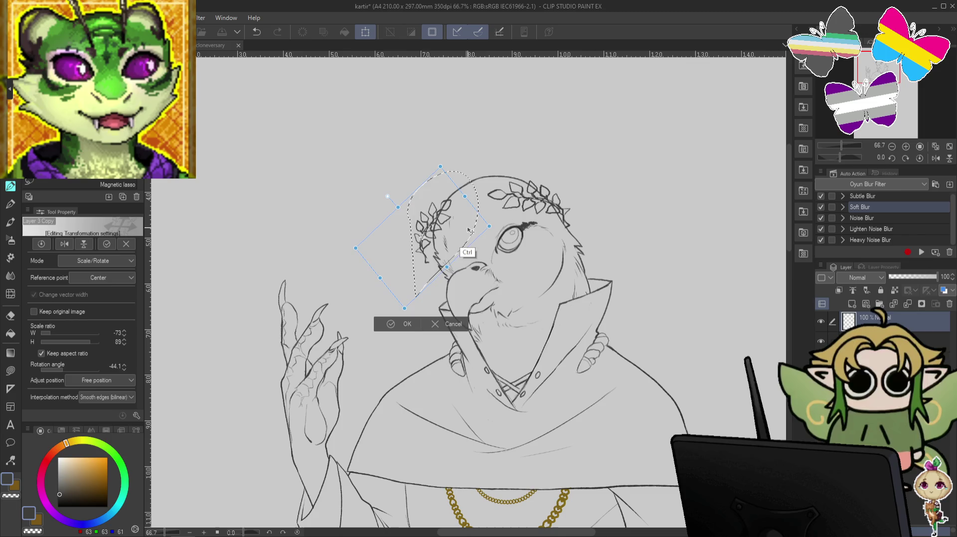
{"action": "mouse_move", "coordinate": [345, 246]}
{"action": "left_mouse_down"}
{"action": "mouse_move", "coordinate": [399, 287]}
{"action": "mouse_move", "coordinate": [426, 294]}
{"action": "mouse_move", "coordinate": [452, 262]}
{"action": "mouse_move", "coordinate": [572, 239]}
{"action": "mouse_move", "coordinate": [600, 250]}
{"action": "left_mouse_up"}
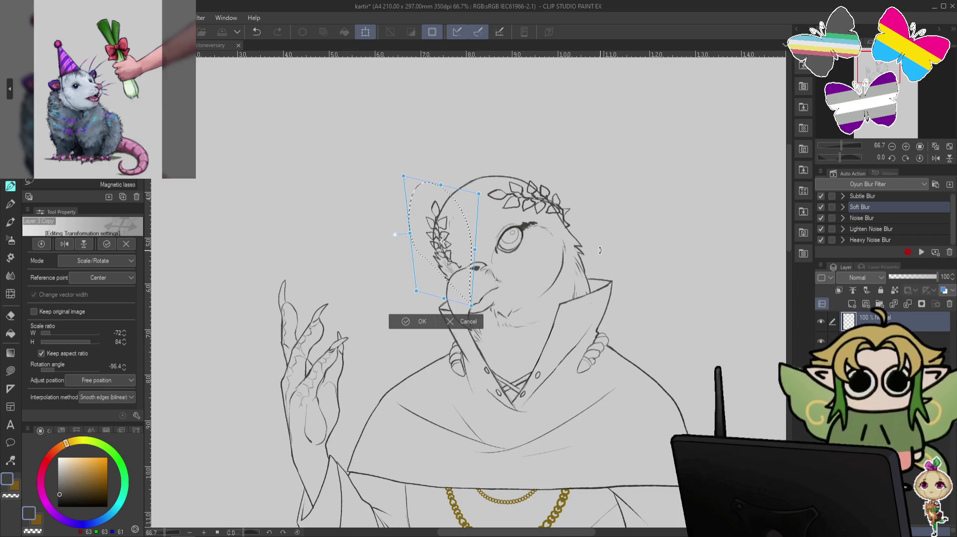
{"action": "key", "text": "Return"}
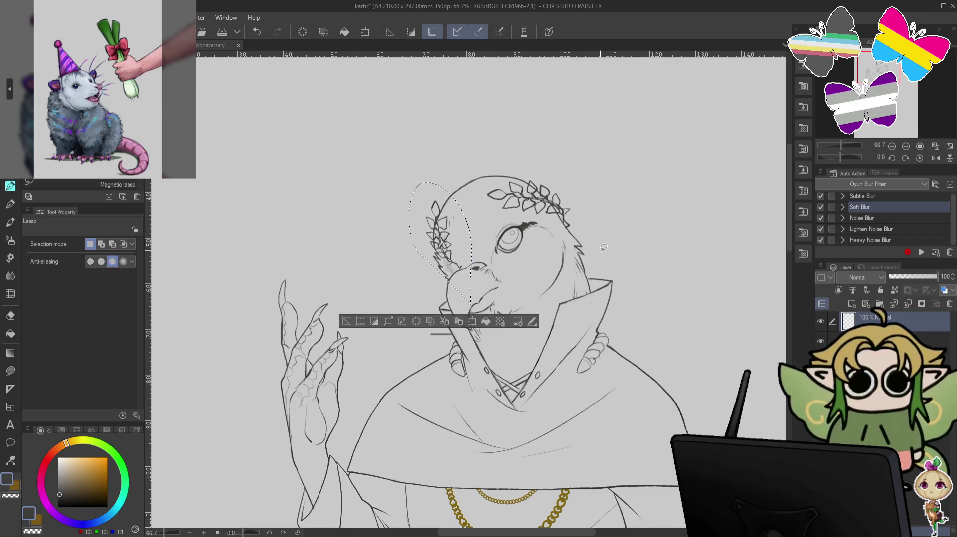
{"action": "key", "text": "ctrl+d"}
{"action": "key", "text": "e"}
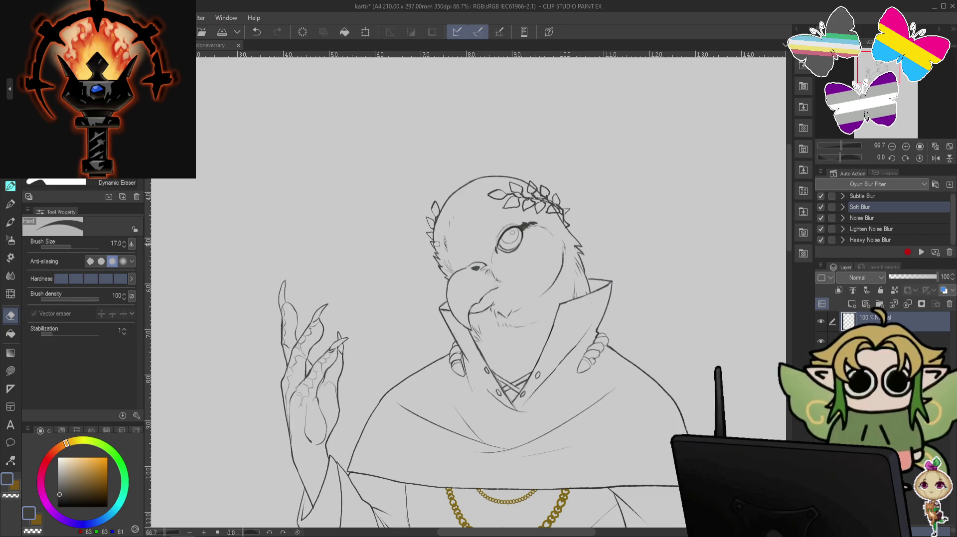
- Activate the layer below the lineart and save the drawing with Ctrl+S
{"action": "scroll", "coordinate": [702, 354], "scroll_direction": "down", "scroll_amount": 1}
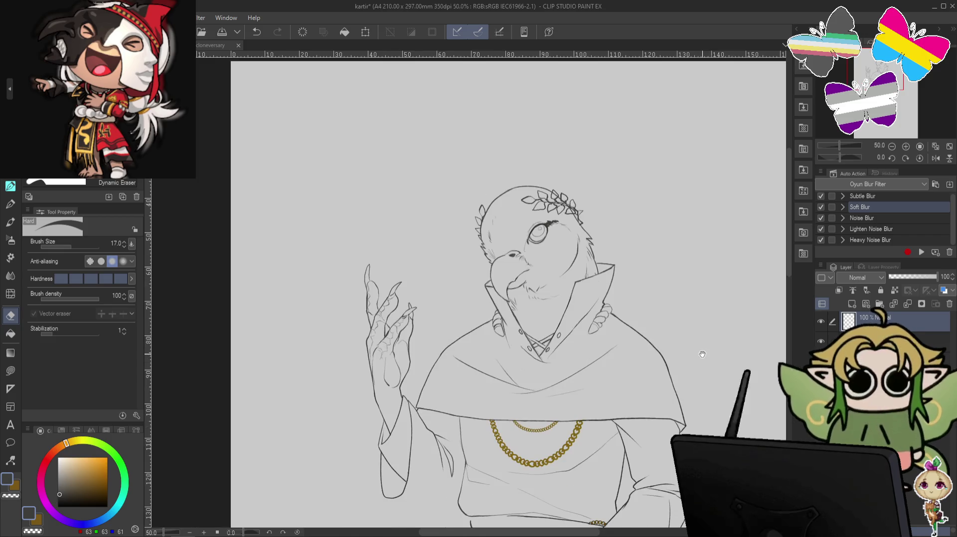
{"action": "scroll", "coordinate": [701, 354], "scroll_direction": "up", "scroll_amount": 1}
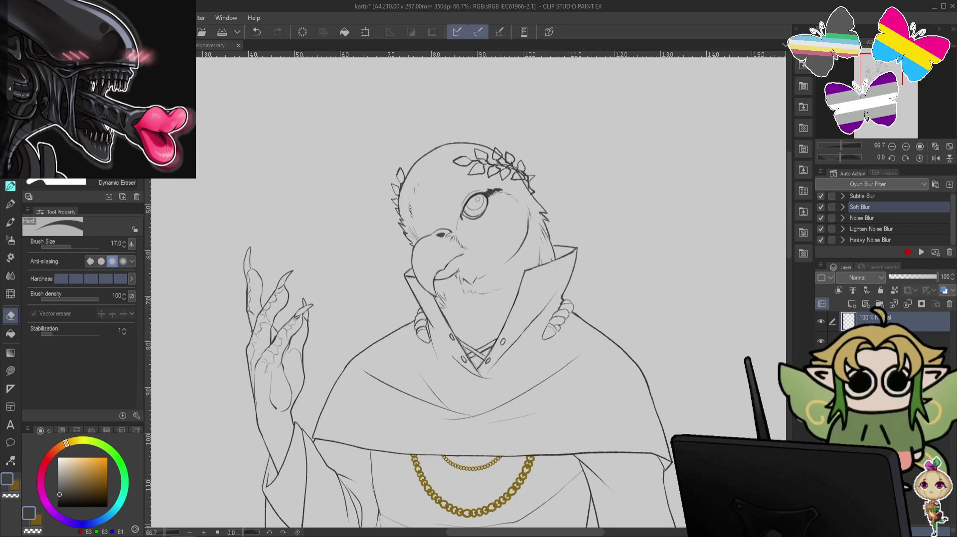
{"action": "key", "text": "alt+bracketleft"}
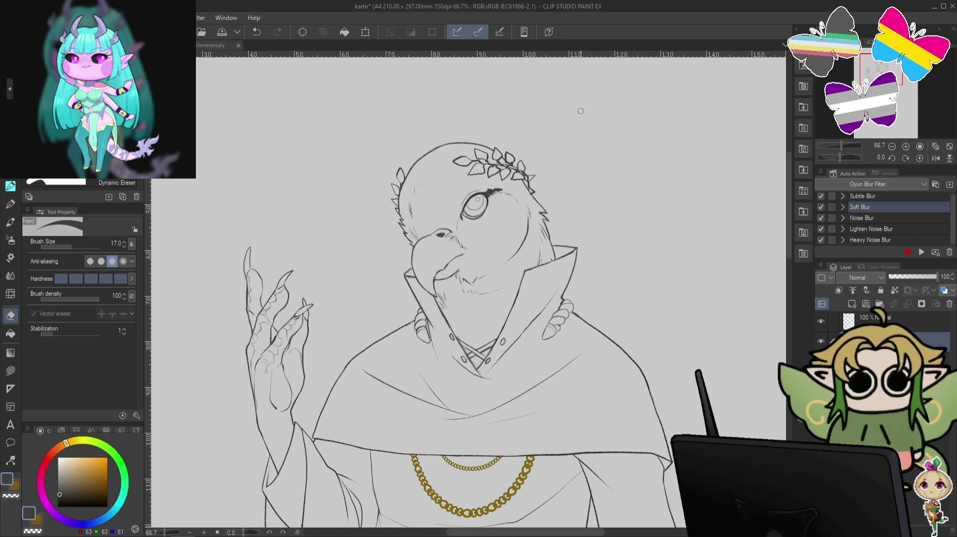
{"action": "scroll", "coordinate": [688, 252], "scroll_direction": "down", "scroll_amount": 1}
{"action": "scroll", "coordinate": [683, 207], "scroll_direction": "down", "scroll_amount": 2}
{"action": "scroll", "coordinate": [695, 240], "scroll_direction": "down", "scroll_amount": 1}
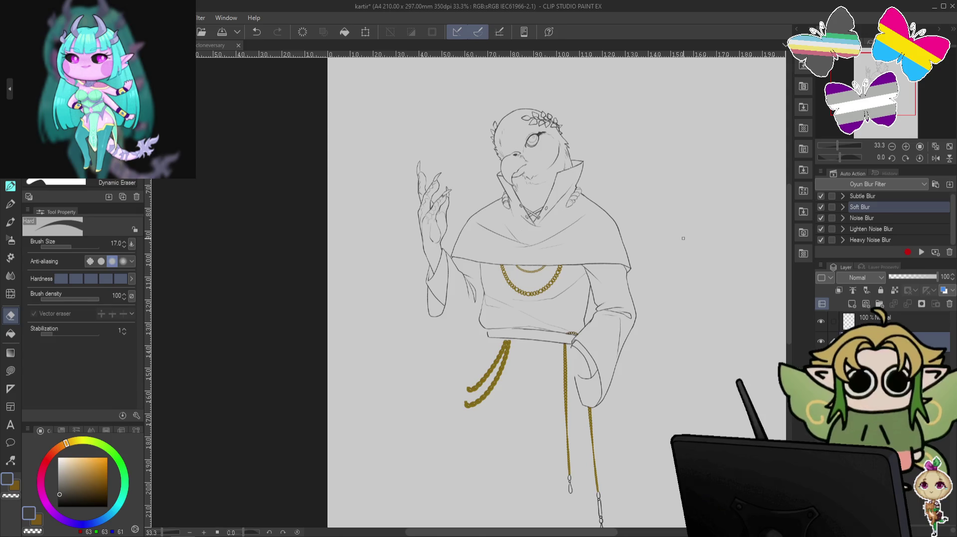
{"action": "key", "text": "ctrl+s"}
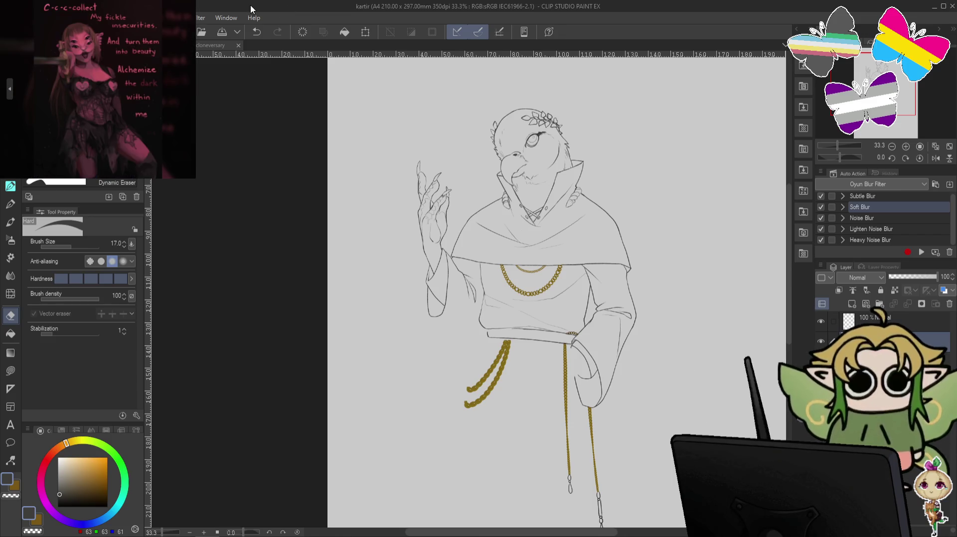
{"action": "scroll", "coordinate": [656, 300], "scroll_direction": "up", "scroll_amount": 1}
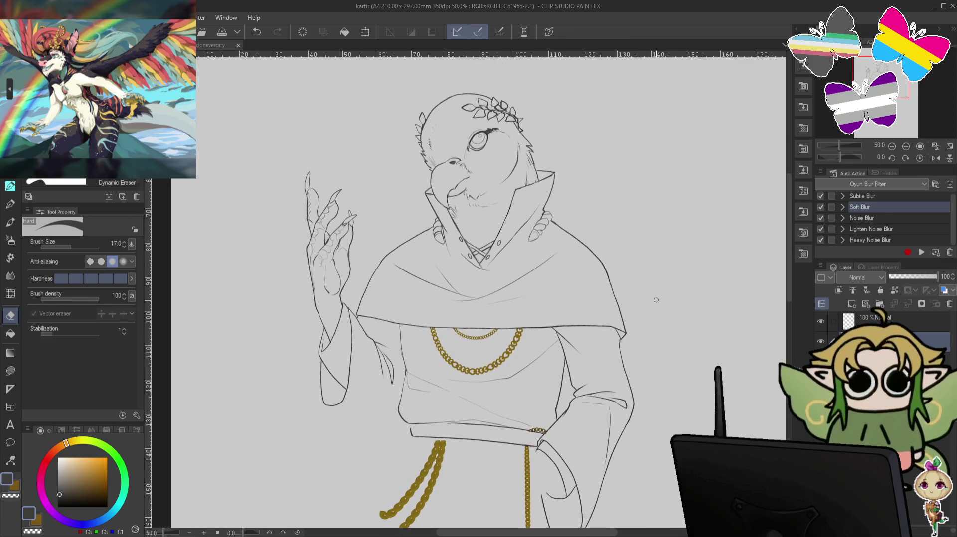
- Magnetic-lasso the raised clawed hand, scale it to 93%, nudge it left, commit and deselect
{"action": "key", "text": "m"}
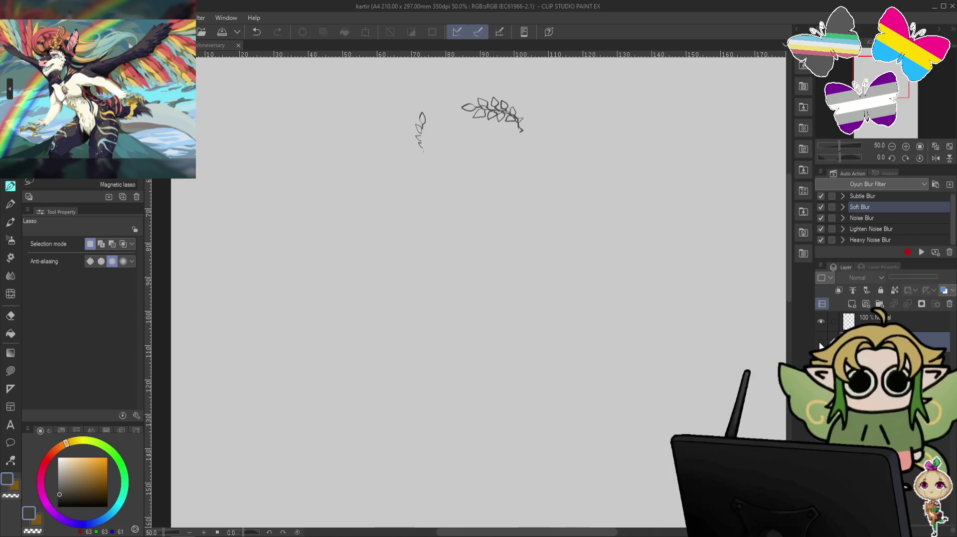
{"action": "mouse_move", "coordinate": [319, 155]}
{"action": "left_mouse_down"}
{"action": "mouse_move", "coordinate": [317, 298]}
{"action": "mouse_move", "coordinate": [370, 186]}
{"action": "mouse_move", "coordinate": [324, 149]}
{"action": "left_mouse_up"}
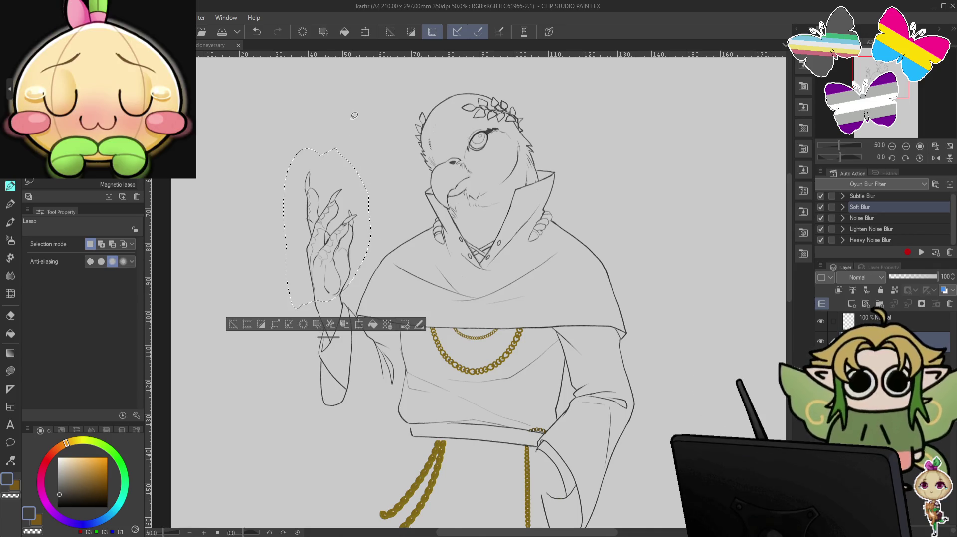
{"action": "key", "text": "ctrl+t"}
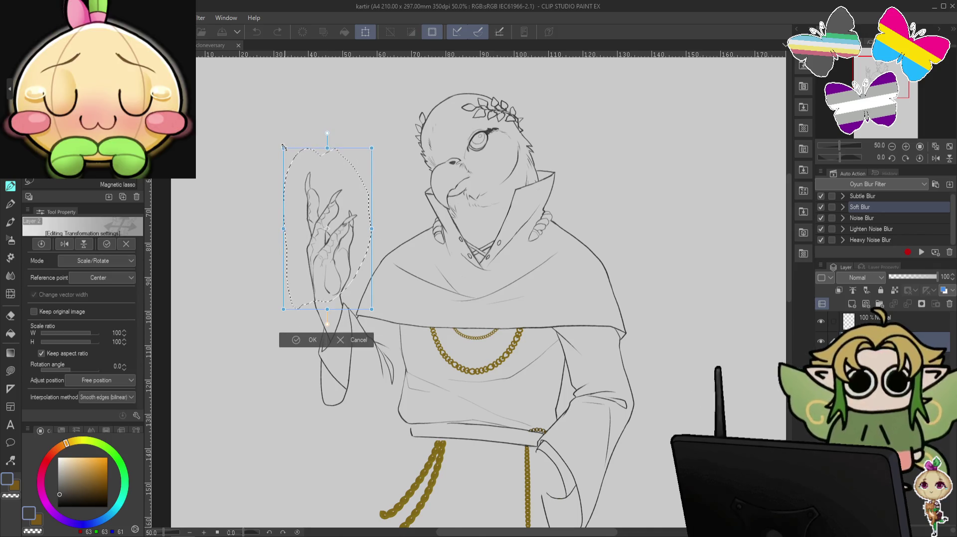
{"action": "left_click_drag", "start_coordinate": [283, 148], "coordinate": [303, 166]}
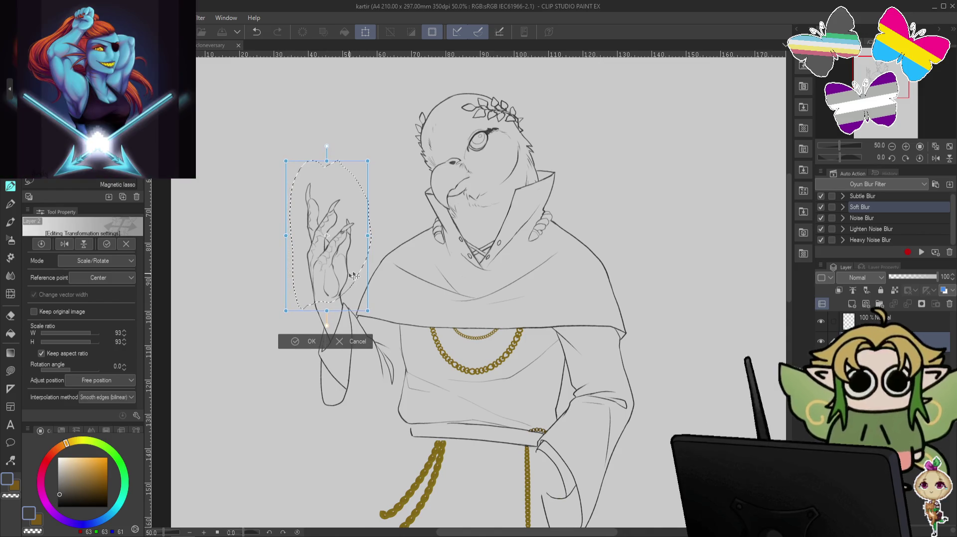
{"action": "left_click_drag", "start_coordinate": [357, 274], "coordinate": [352, 278]}
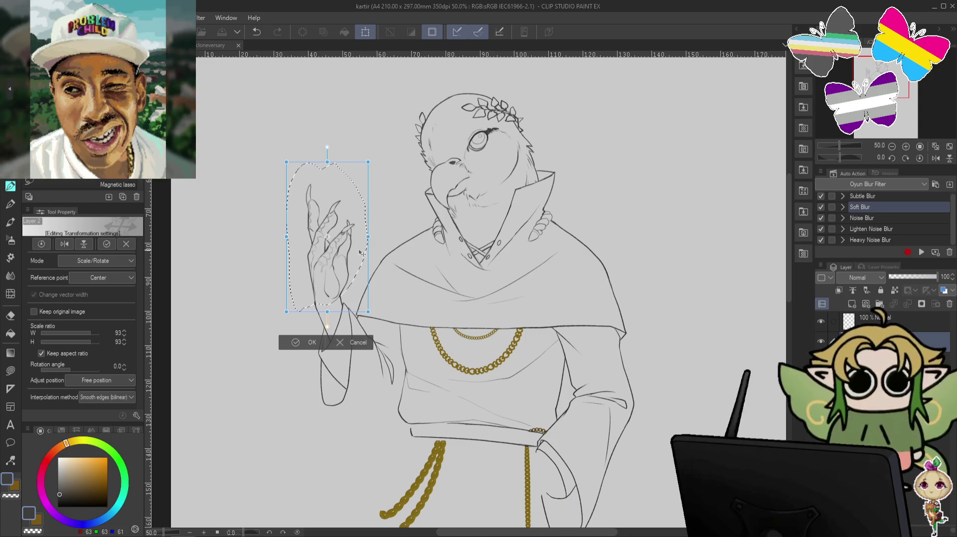
{"action": "left_click_drag", "start_coordinate": [352, 251], "coordinate": [352, 251]}
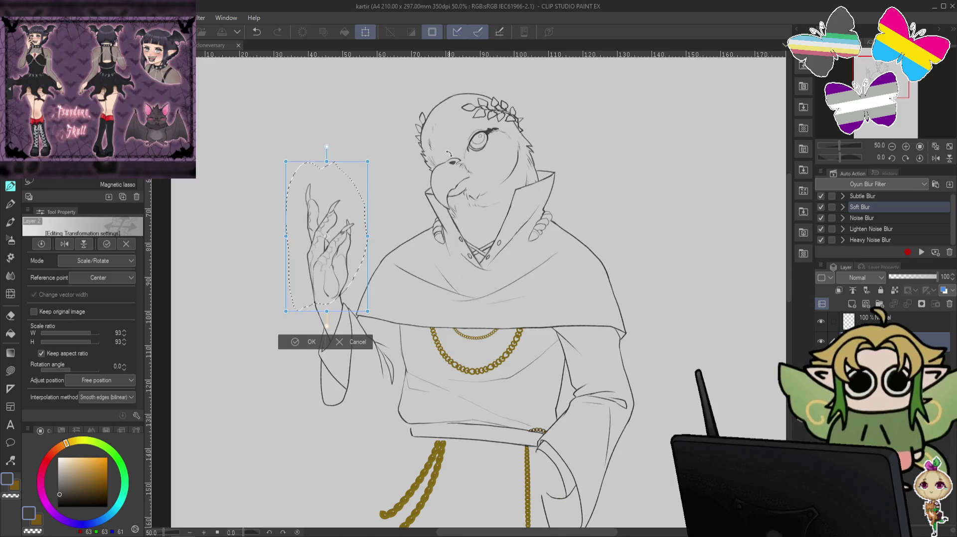
{"action": "key", "text": "Return"}
{"action": "key", "text": "ctrl+d"}
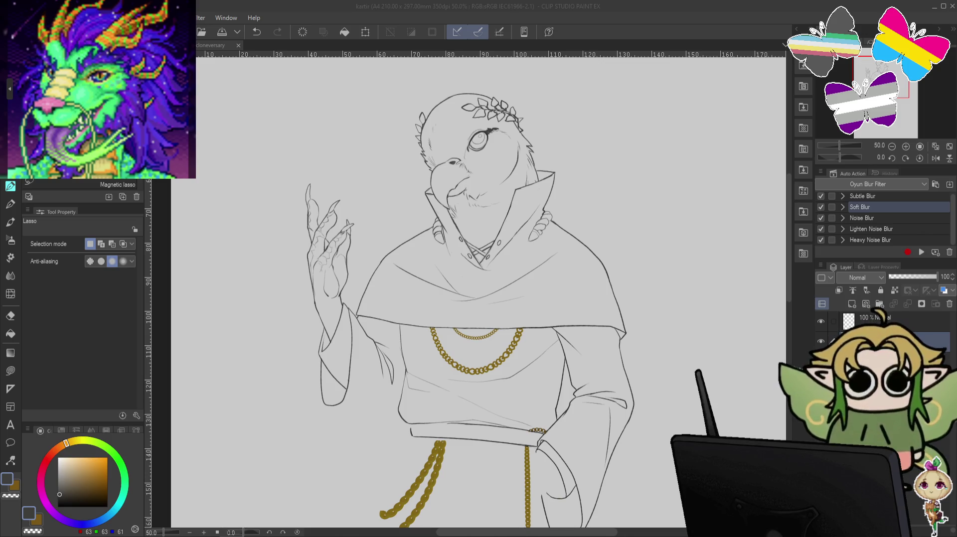
- Show the rough sketch layer and ink a fold line beside the left sleeve
{"action": "scroll", "coordinate": [479, 289], "scroll_direction": "down", "scroll_amount": 5}
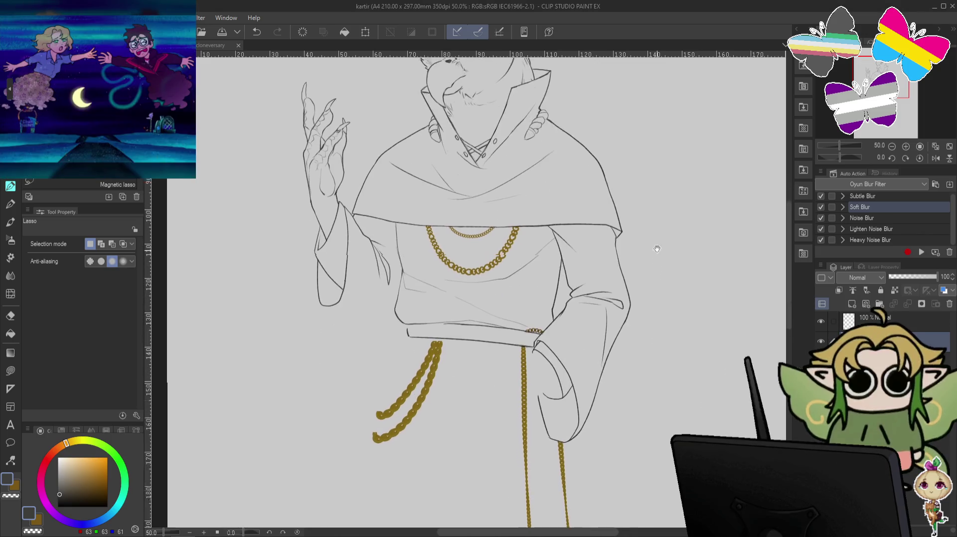
{"action": "left_click", "coordinate": [821, 358]}
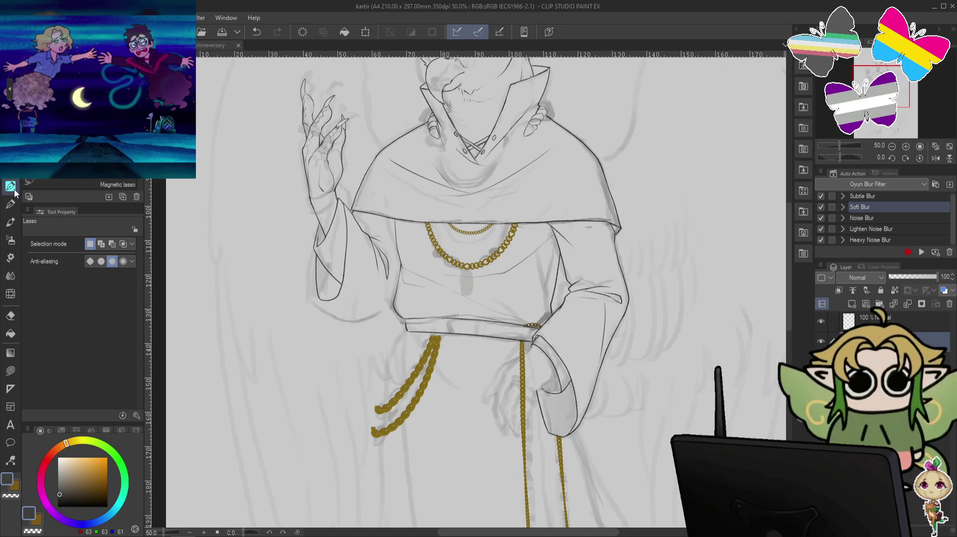
{"action": "key", "text": "p"}
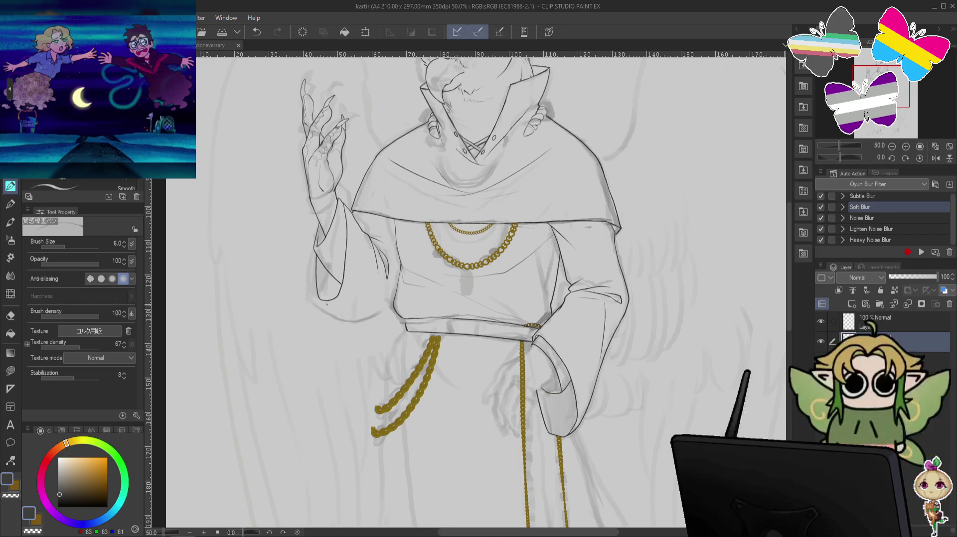
{"action": "key", "text": "ctrl+z"}
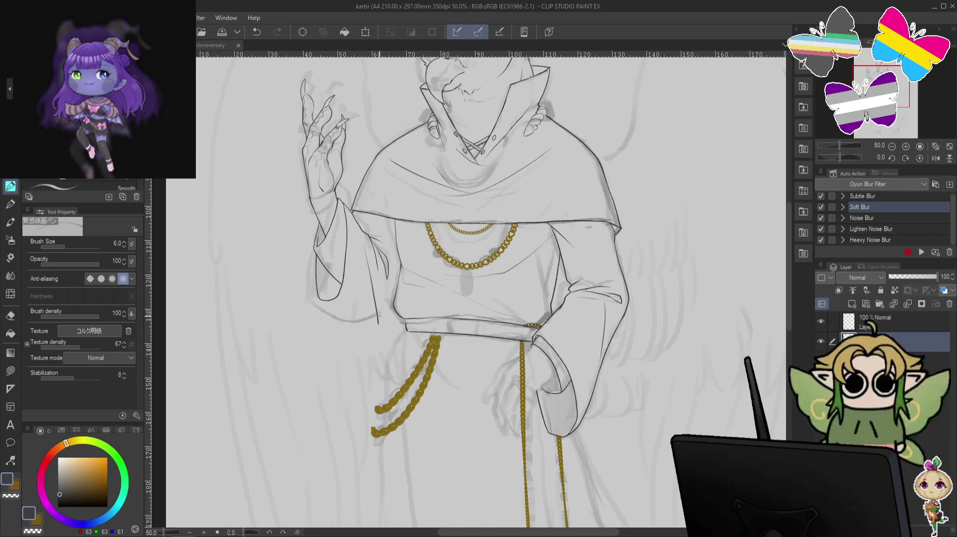
{"action": "left_click_drag", "start_coordinate": [366, 244], "coordinate": [371, 326]}
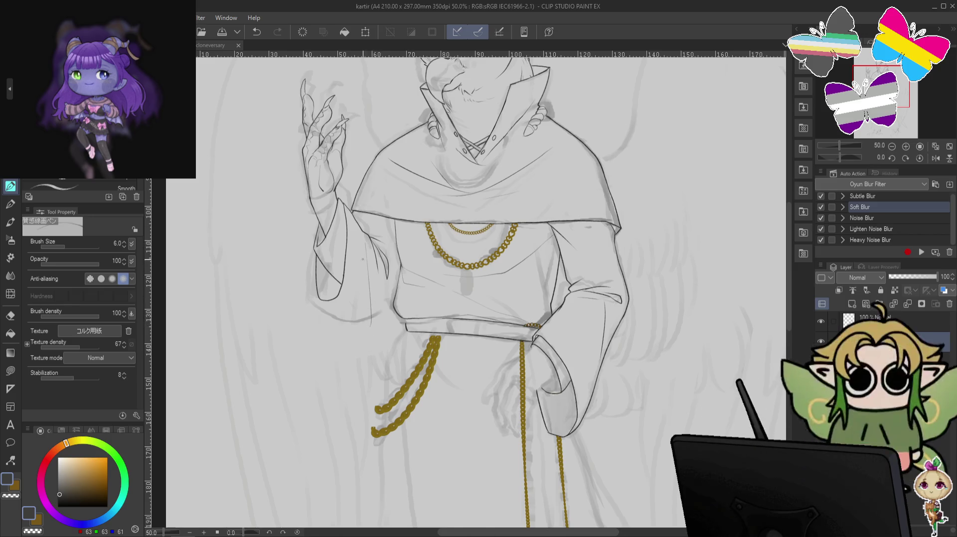
- Remove the stray sleeve-bottom stroke and magnetic-lasso the sleeve fold line
{"action": "left_click_drag", "start_coordinate": [327, 307], "coordinate": [362, 315]}
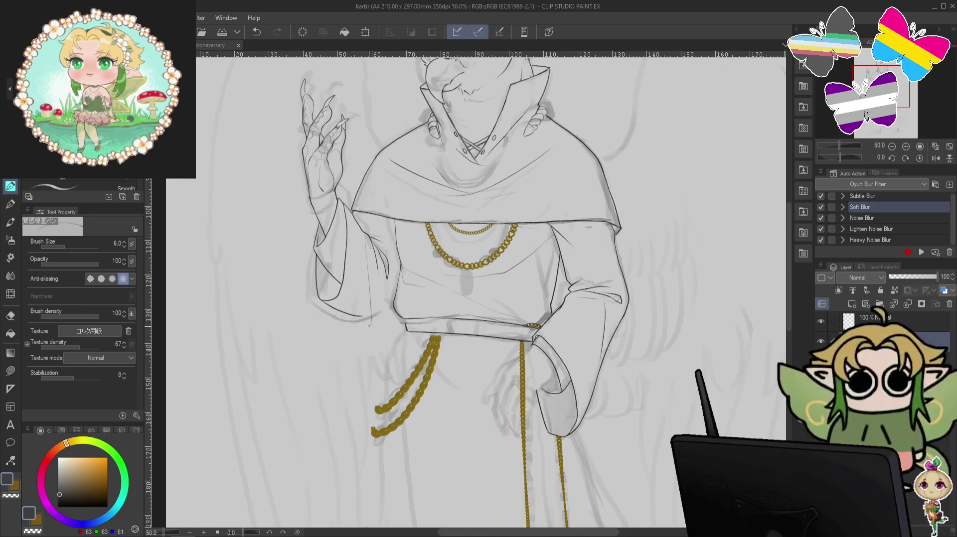
{"action": "key", "text": "ctrl+z"}
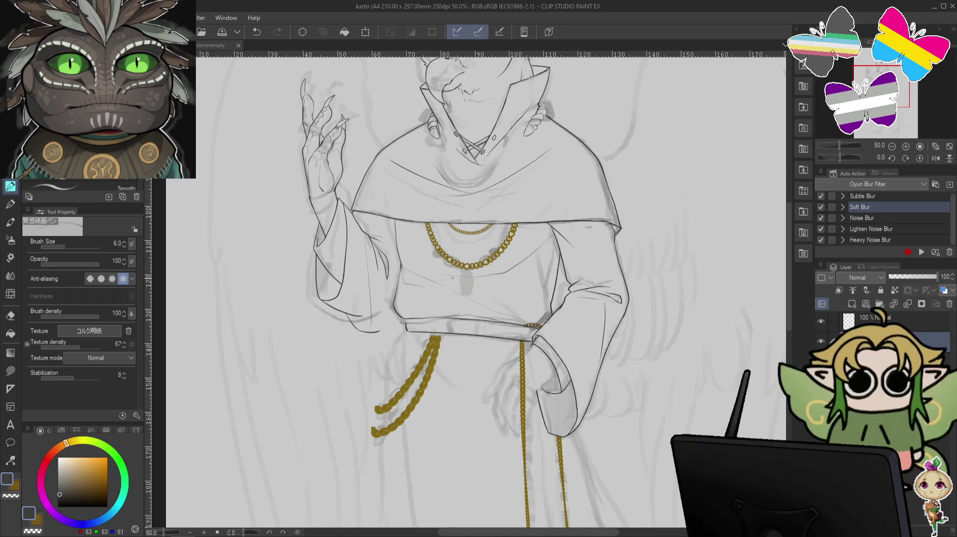
{"action": "key", "text": "ctrl+z"}
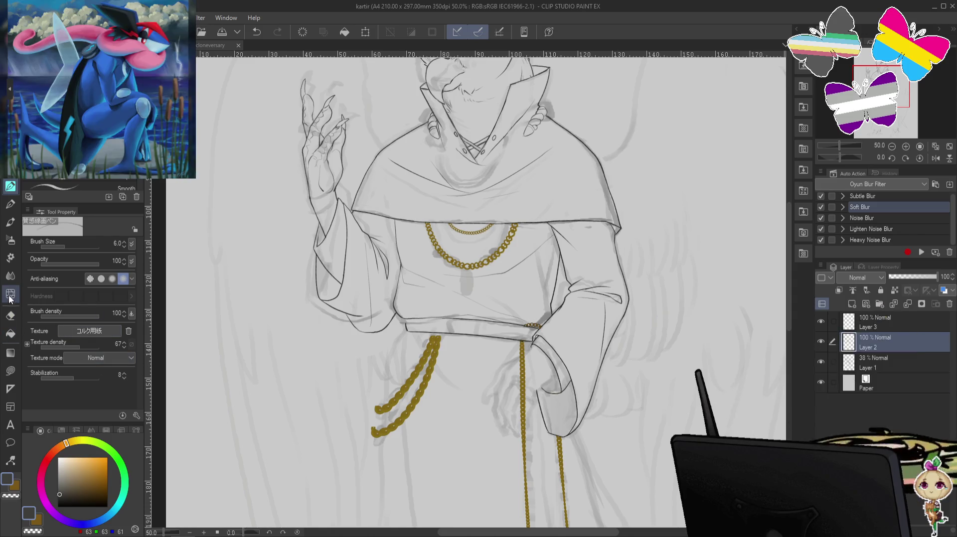
{"action": "key", "text": "m"}
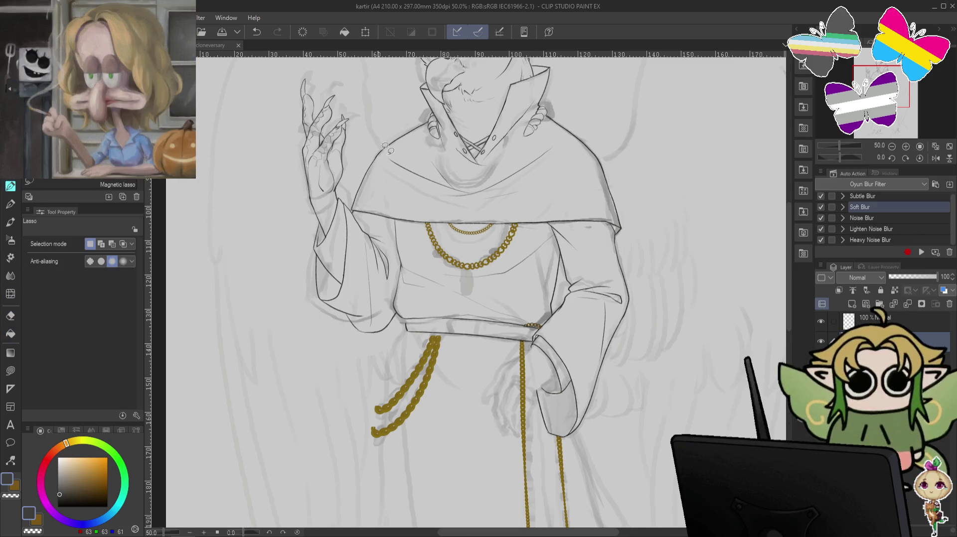
{"action": "mouse_move", "coordinate": [372, 226]}
{"action": "left_mouse_down"}
{"action": "mouse_move", "coordinate": [395, 246]}
{"action": "mouse_move", "coordinate": [392, 269]}
{"action": "left_mouse_up"}
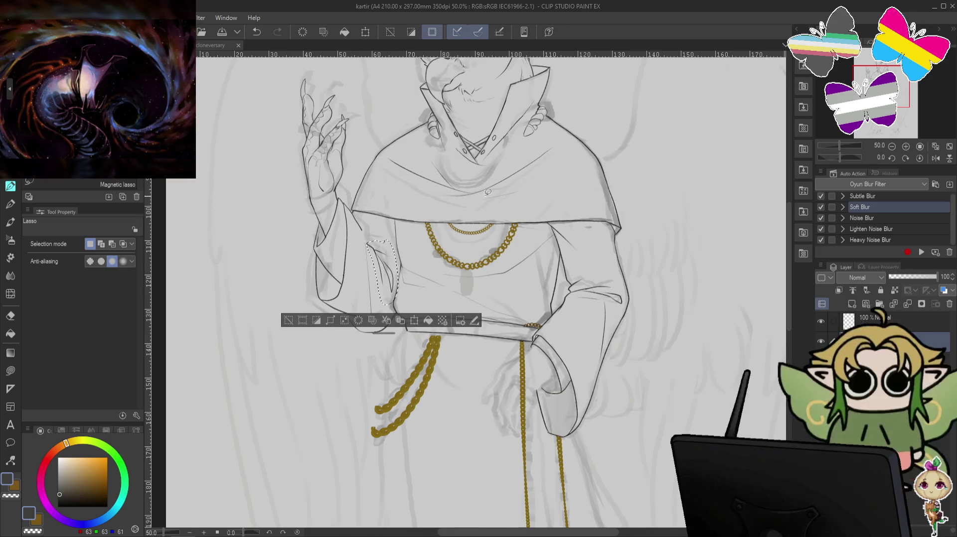
- Rotate the selected sleeve fold line about 6.9°, then commit and deselect
{"action": "key", "text": "ctrl+t"}
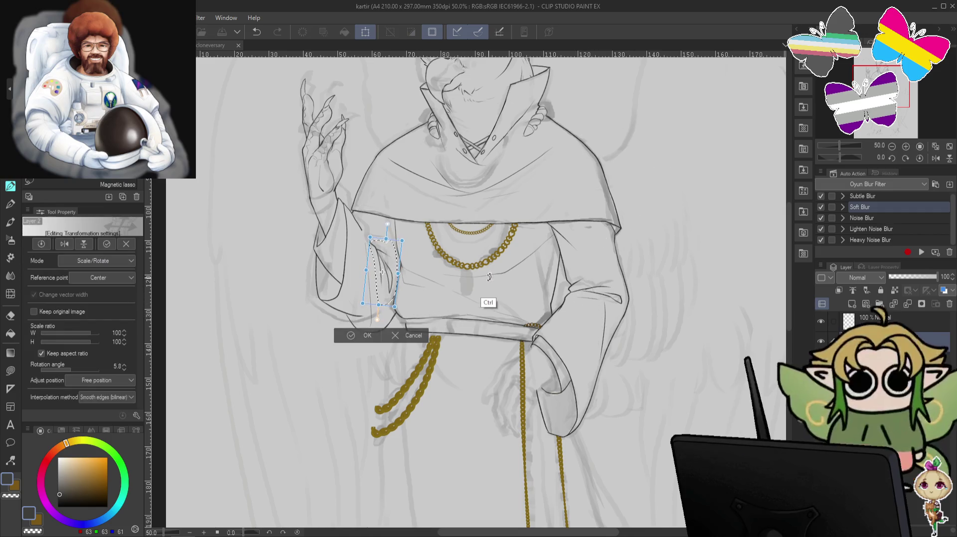
{"action": "left_click_drag", "start_coordinate": [394, 305], "coordinate": [391, 268]}
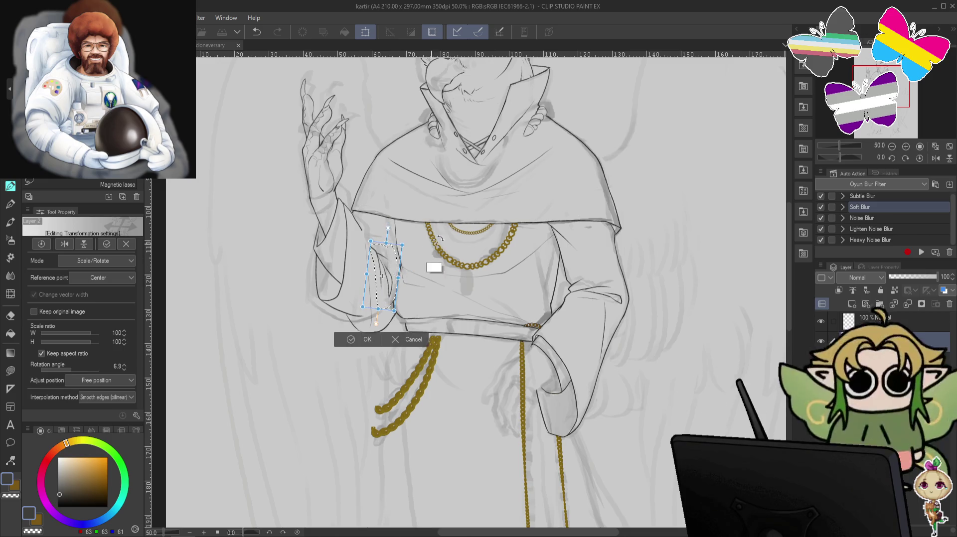
{"action": "key", "text": "Return"}
{"action": "key", "text": "ctrl+d"}
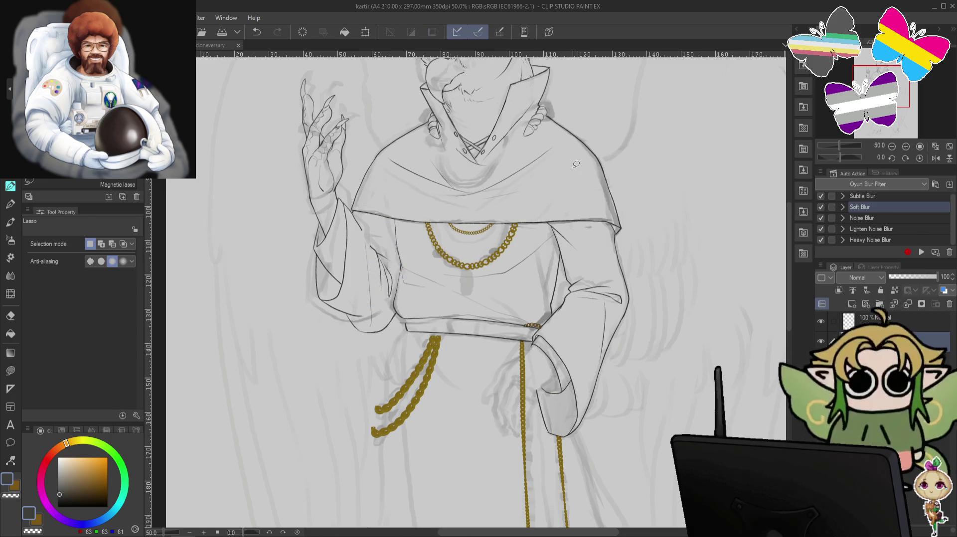
{"action": "left_click", "coordinate": [11, 316]}
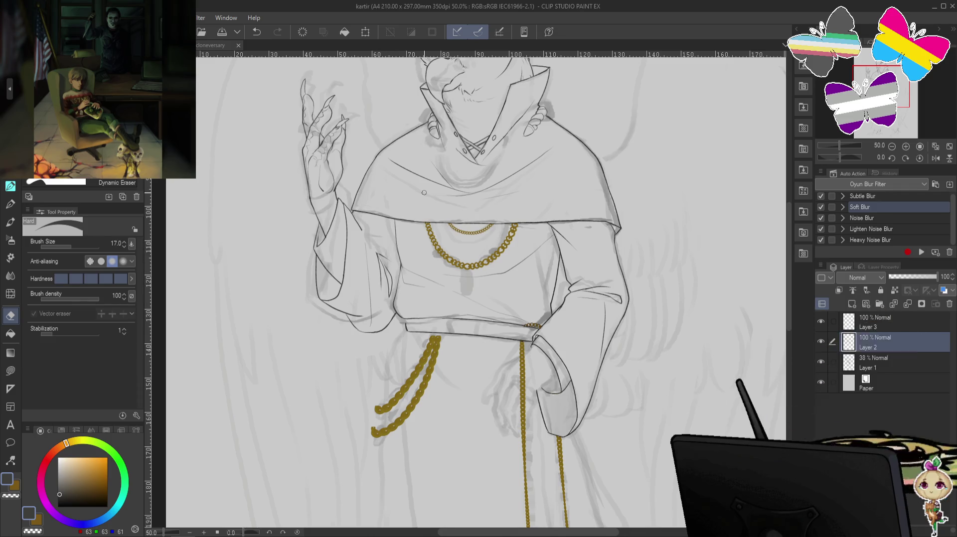
{"action": "key", "text": "h"}
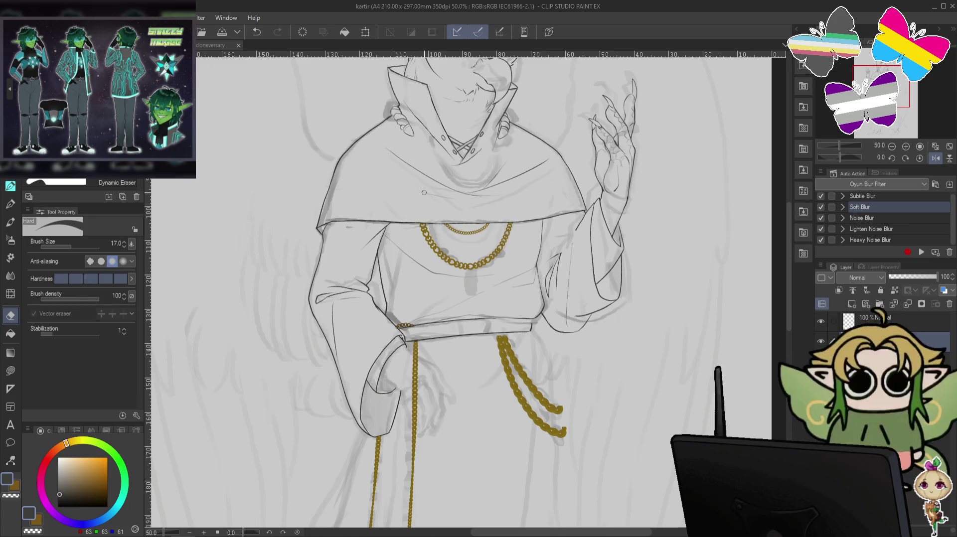
{"action": "key", "text": "p"}
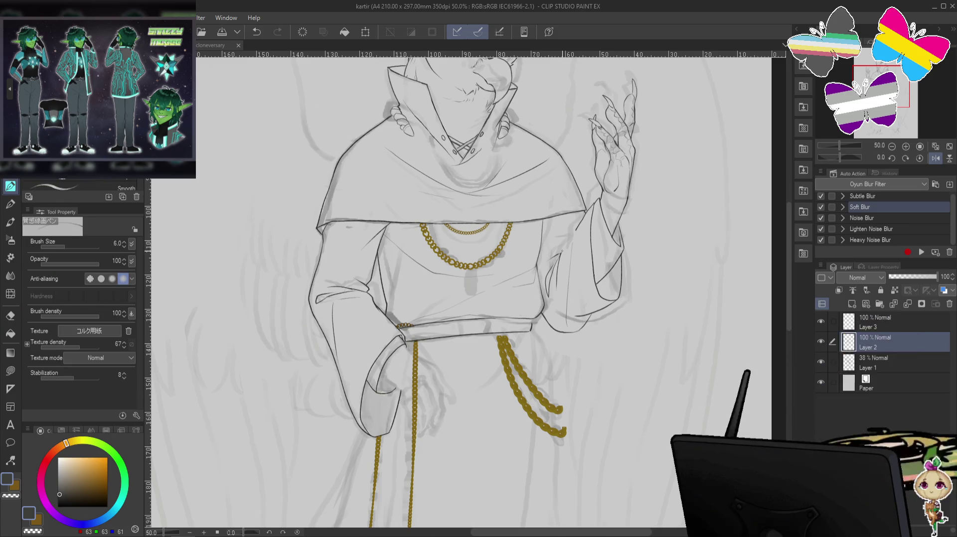
{"action": "key", "text": "ctrl+z"}
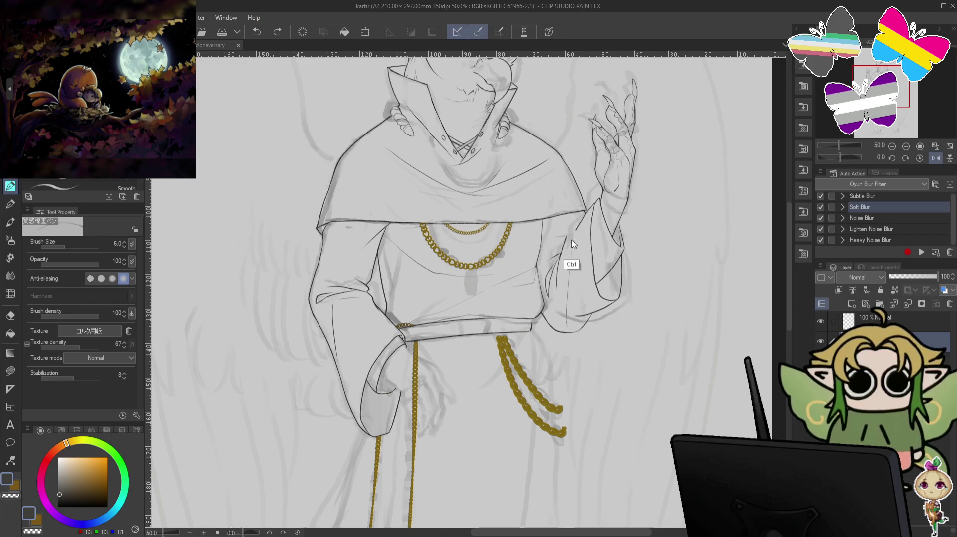
{"action": "key", "text": "ctrl+z"}
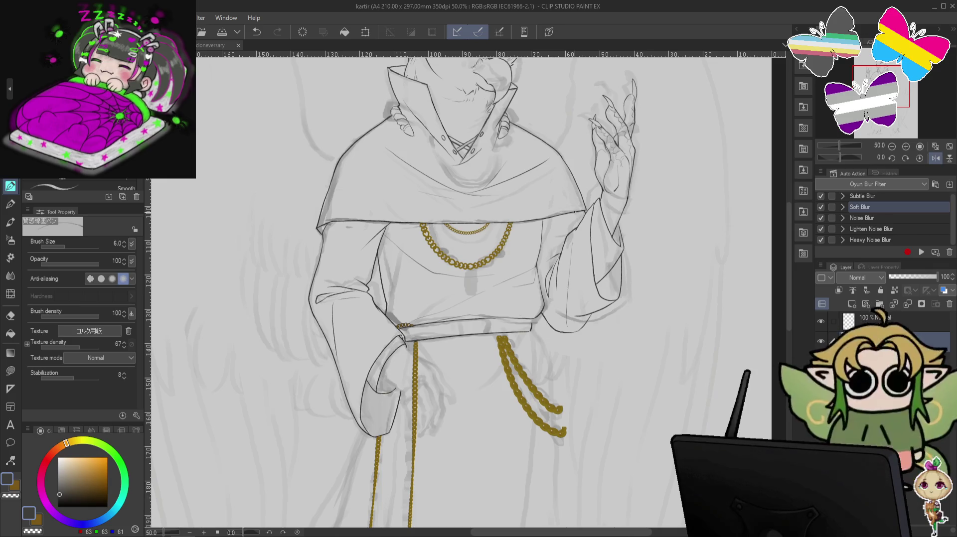
{"action": "key", "text": "h"}
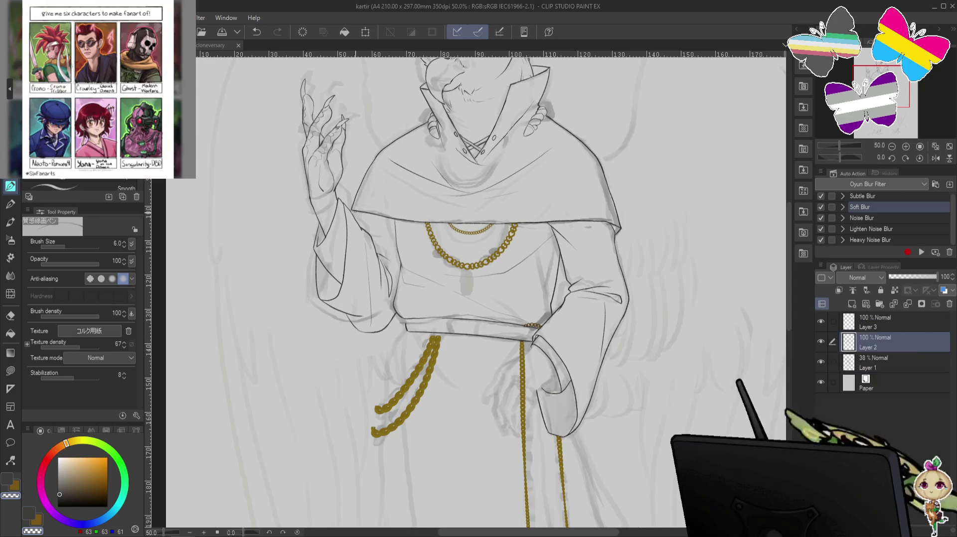
- Switch to transparent colour, undo the last stroke, and switch to freehand lasso
{"action": "key", "text": "c"}
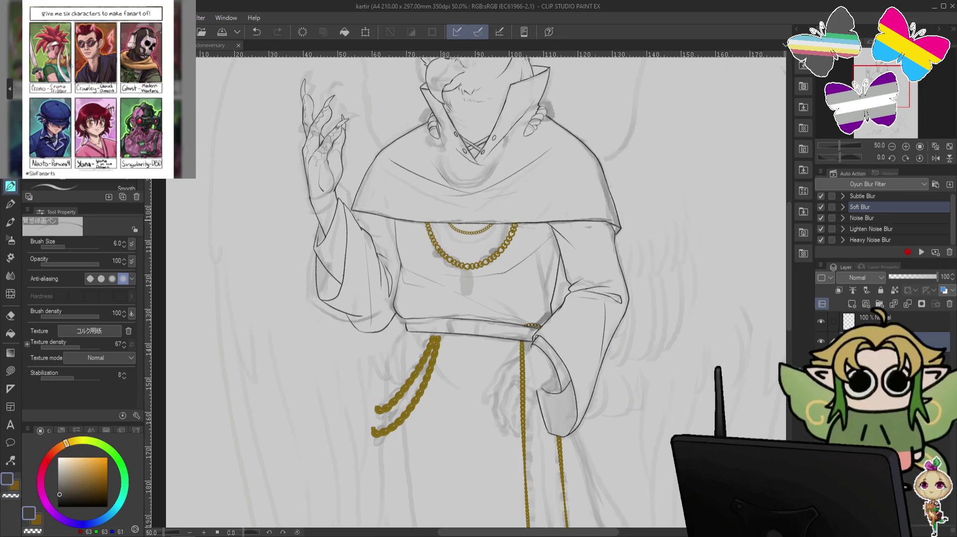
{"action": "key", "text": "ctrl+z"}
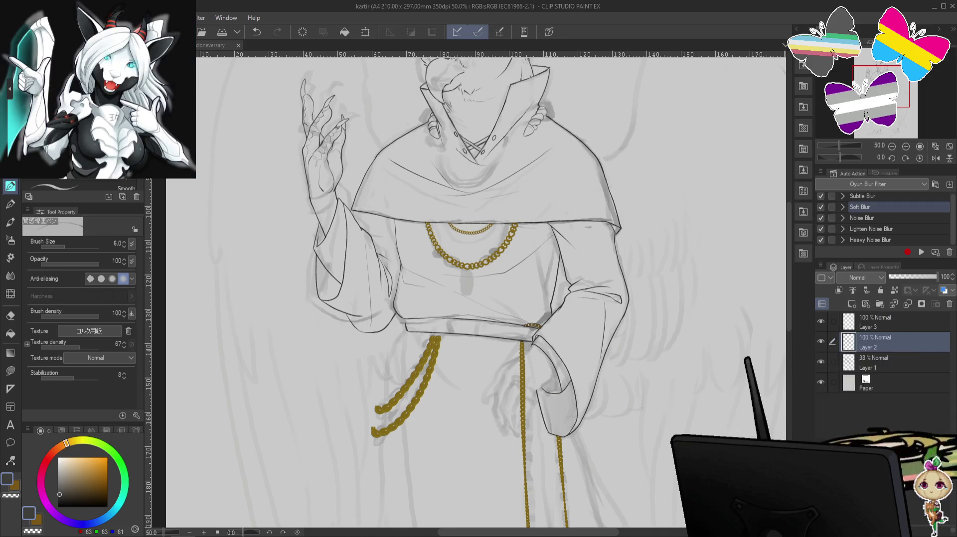
{"action": "key", "text": "m"}
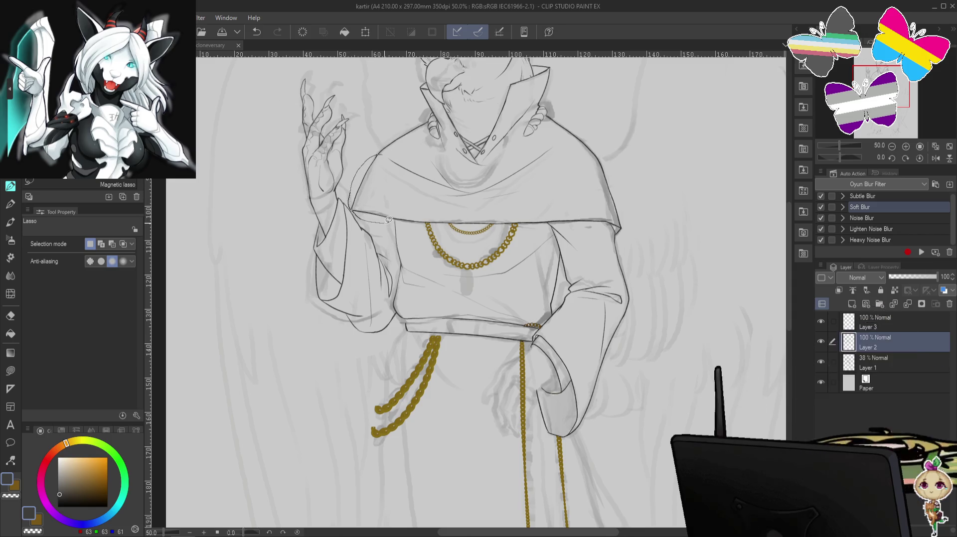
- Lasso the cape edge beside the raised hand and distort it to about 102%
{"action": "left_click_drag", "start_coordinate": [389, 177], "coordinate": [382, 155]}
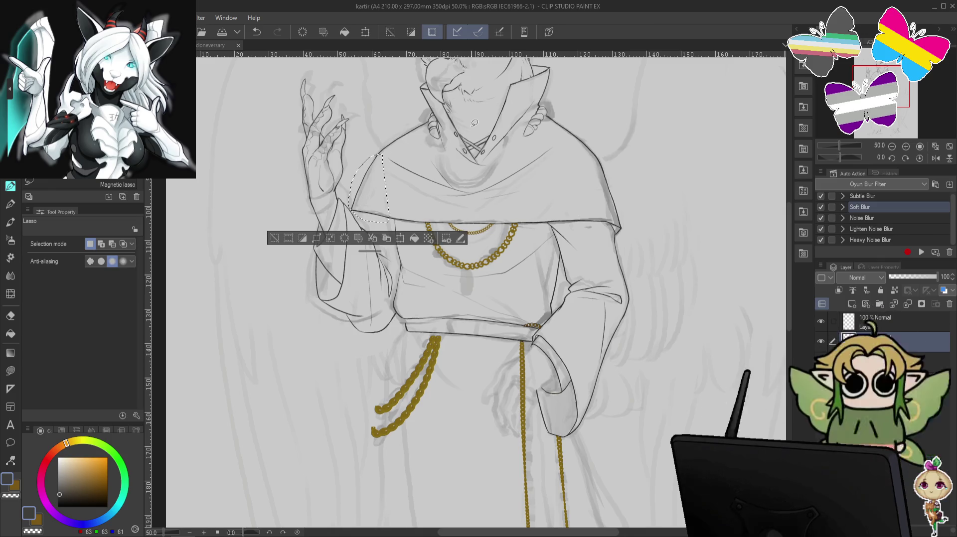
{"action": "key", "text": "ctrl+t"}
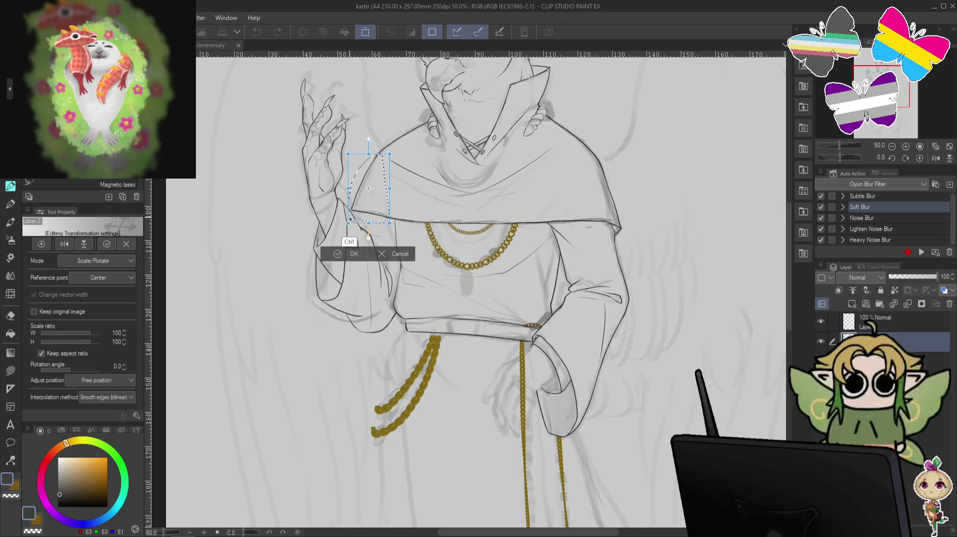
{"action": "left_click_drag", "start_coordinate": [349, 222], "coordinate": [352, 224]}
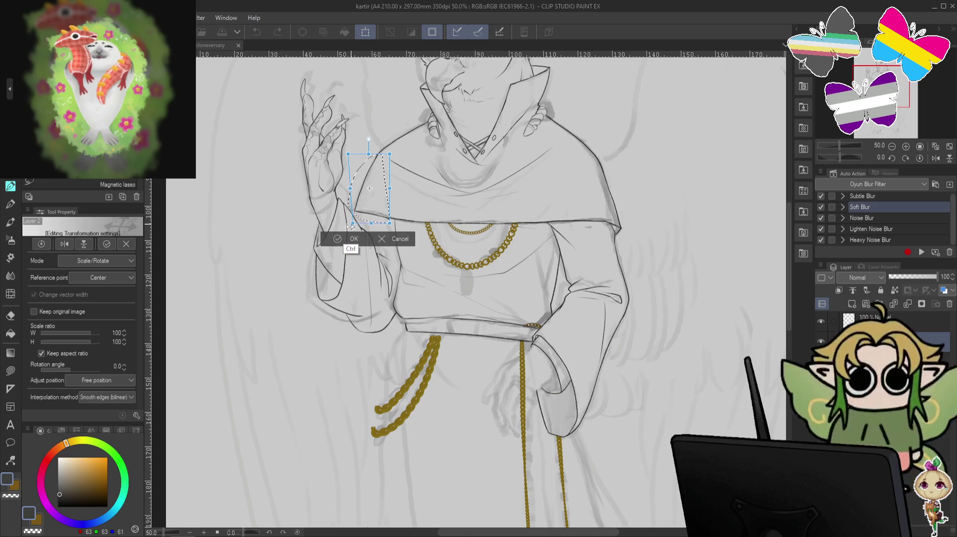
{"action": "left_click_drag", "start_coordinate": [348, 225], "coordinate": [349, 227]}
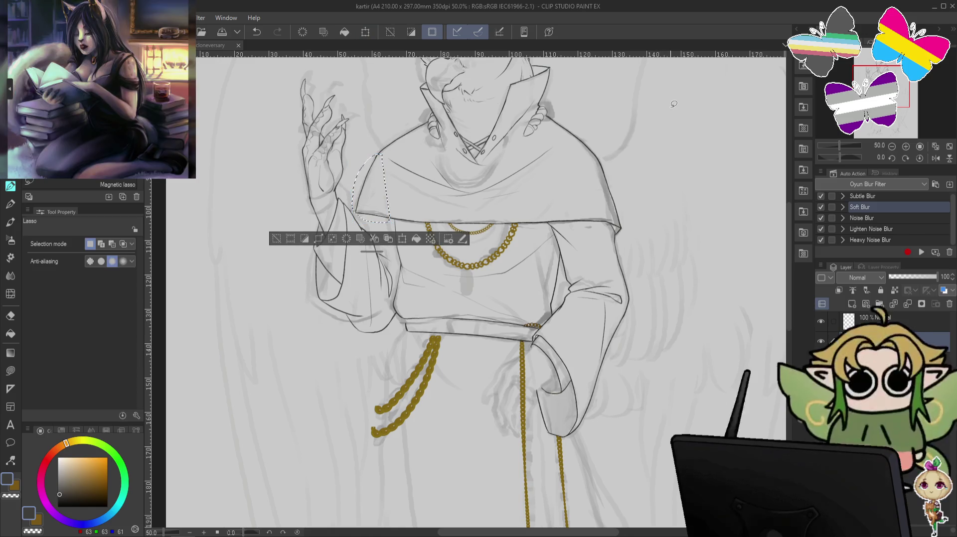
{"action": "key", "text": "Return"}
{"action": "key", "text": "p"}
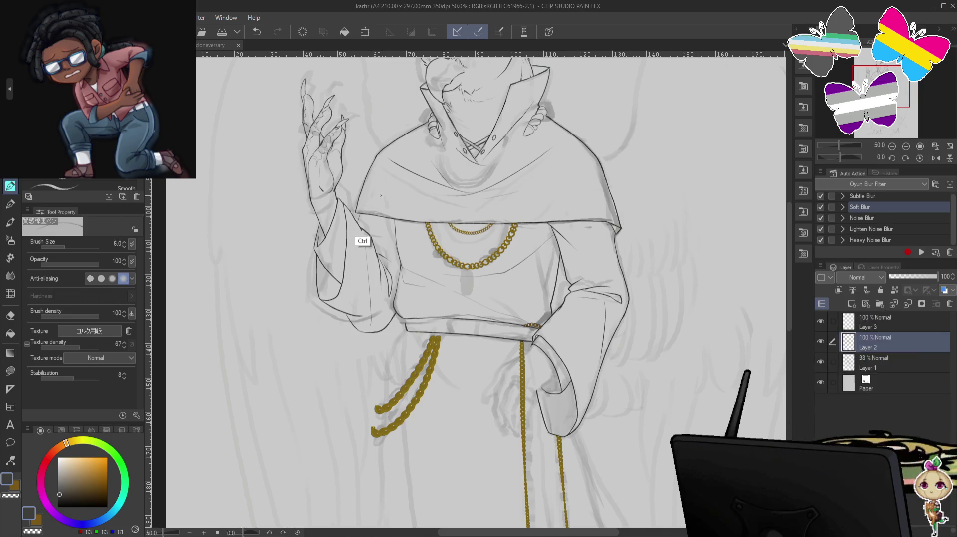
- Undo the stray stroke by the left sleeve and briefly hide Layer 1's rough sketch to check the lineart
{"action": "key", "text": "ctrl+z"}
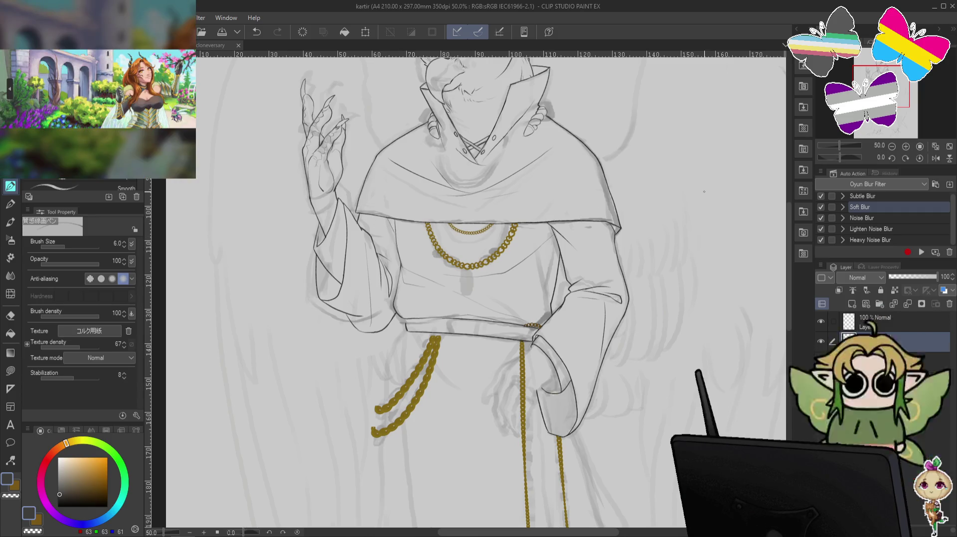
{"action": "left_click", "coordinate": [821, 362]}
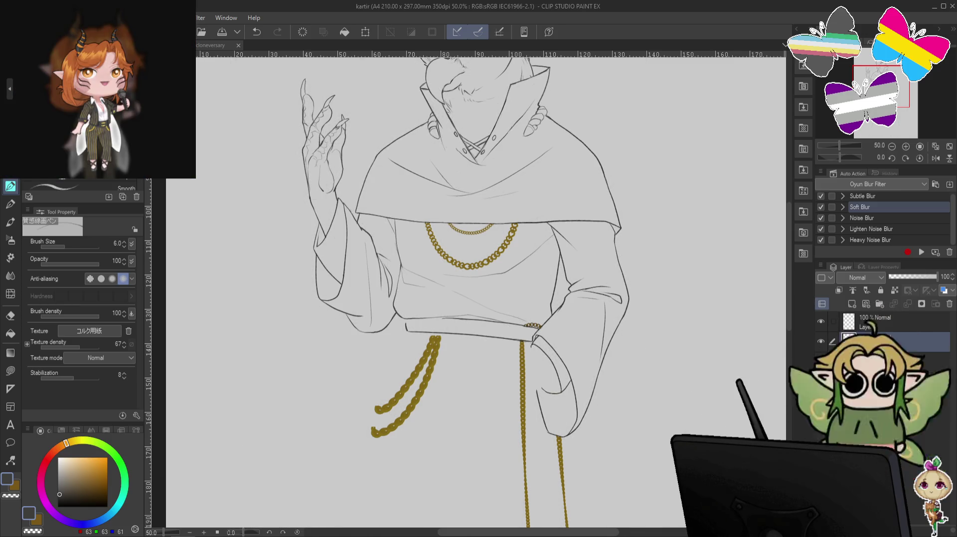
{"action": "left_click", "coordinate": [821, 363]}
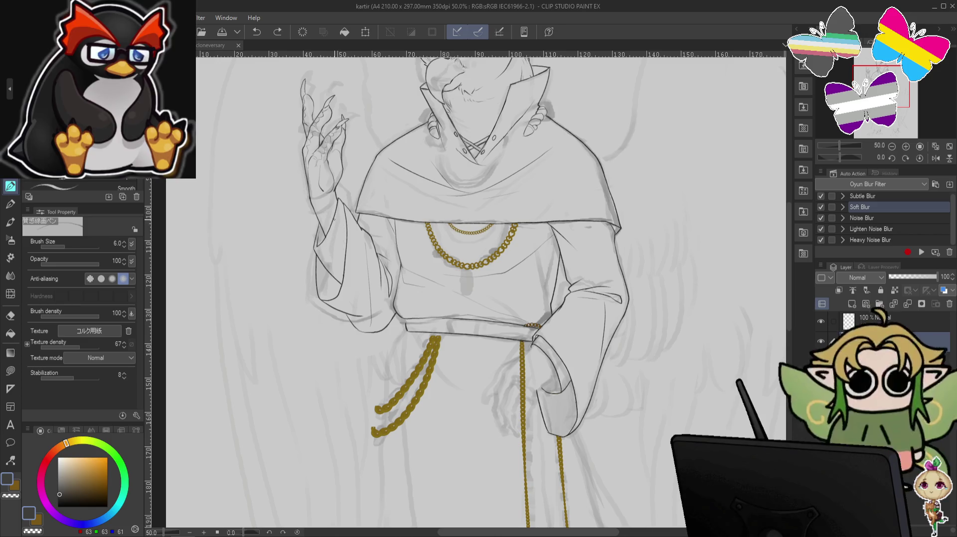
- Compare the last stroke with undo/redo, then toggle to the transparent colour and back
{"action": "key", "text": "ctrl+z"}
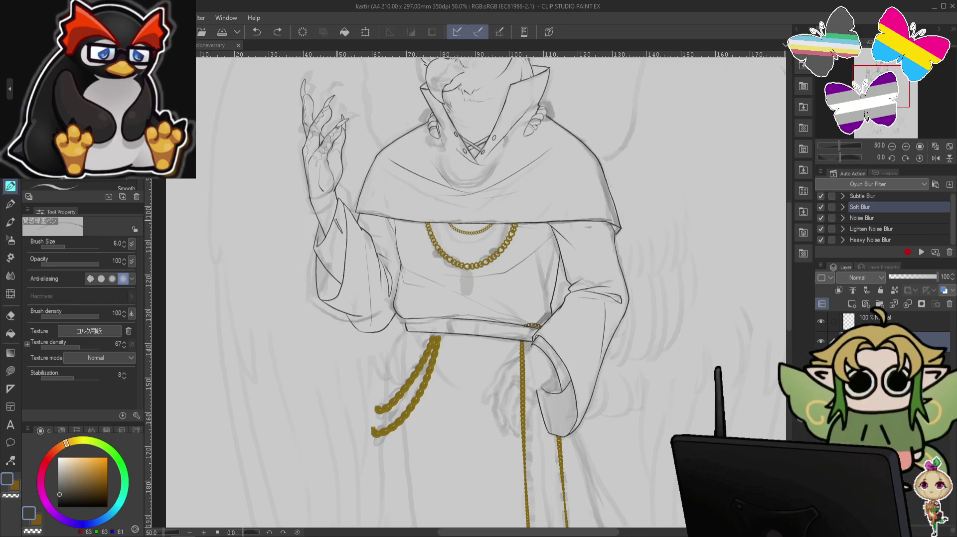
{"action": "key", "text": "ctrl+y"}
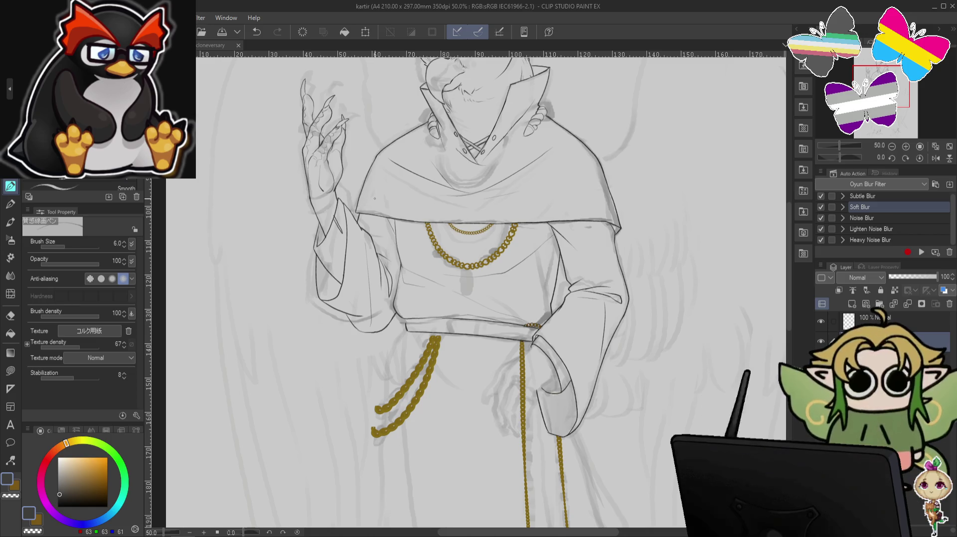
{"action": "key", "text": "c"}
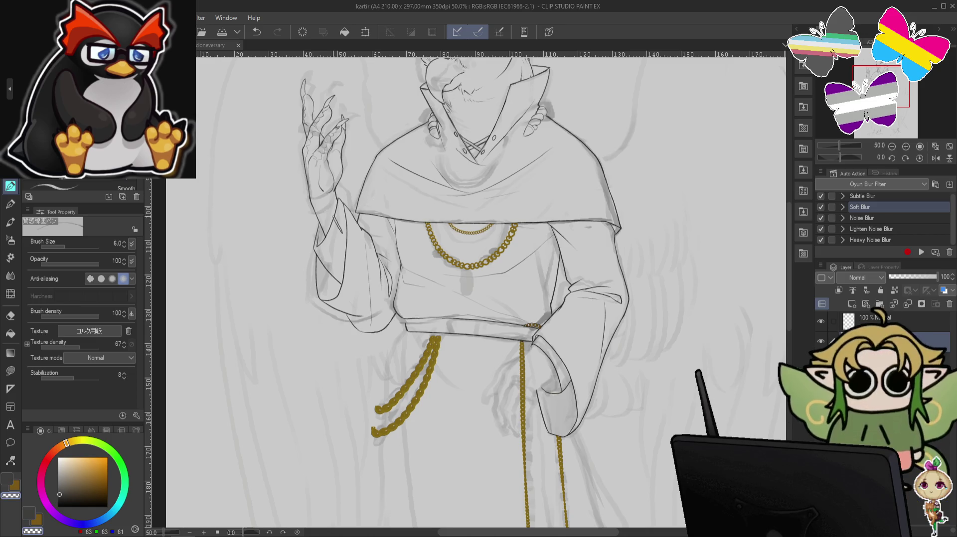
{"action": "key", "text": "c"}
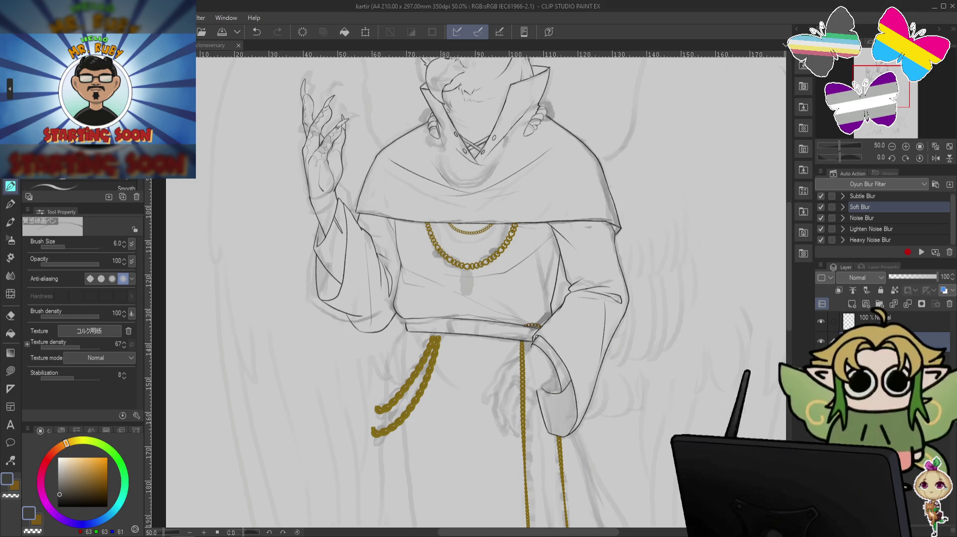
- Frame the belt and lower robe, and compare the fold lines below the belt with undo/redo
{"action": "left_click_drag", "start_coordinate": [651, 281], "coordinate": [653, 154]}
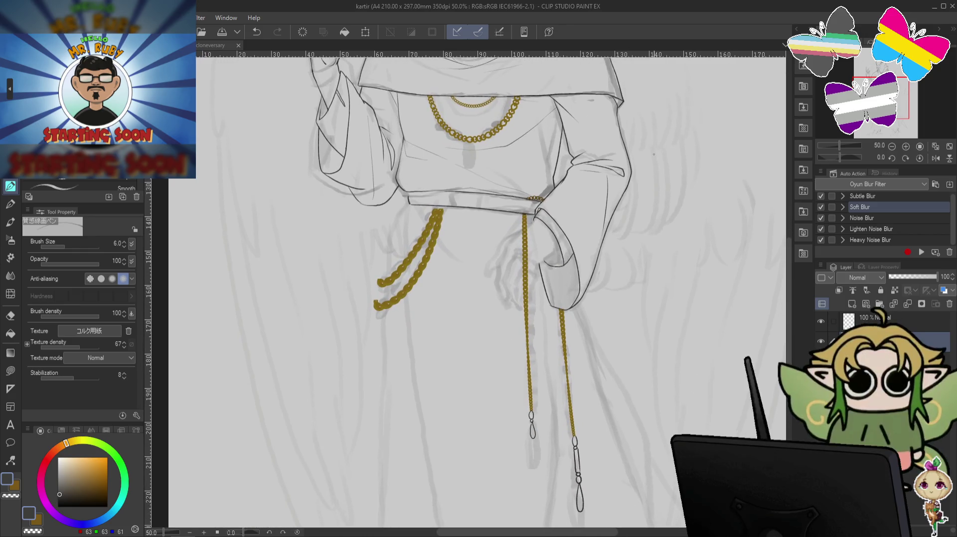
{"action": "left_click_drag", "start_coordinate": [684, 200], "coordinate": [687, 307]}
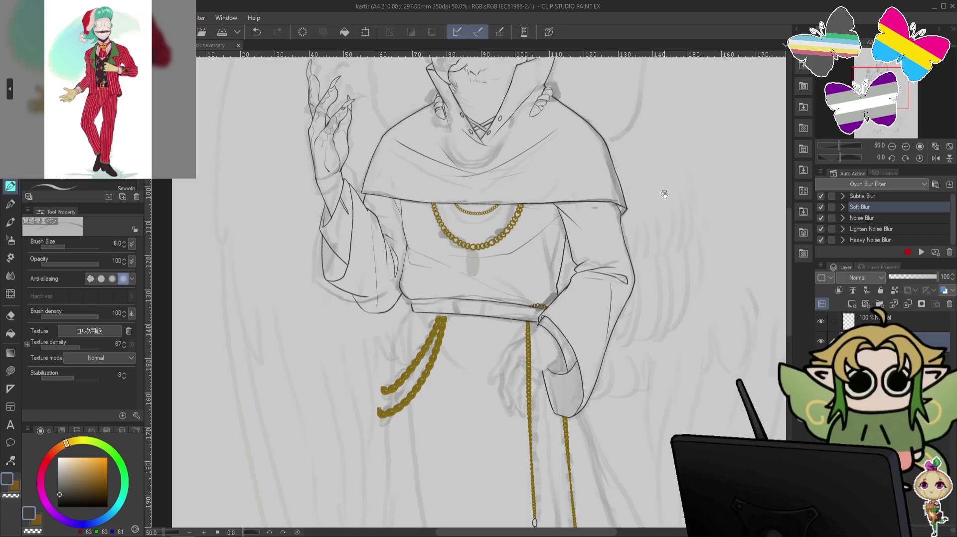
{"action": "left_click_drag", "start_coordinate": [664, 194], "coordinate": [669, 272]}
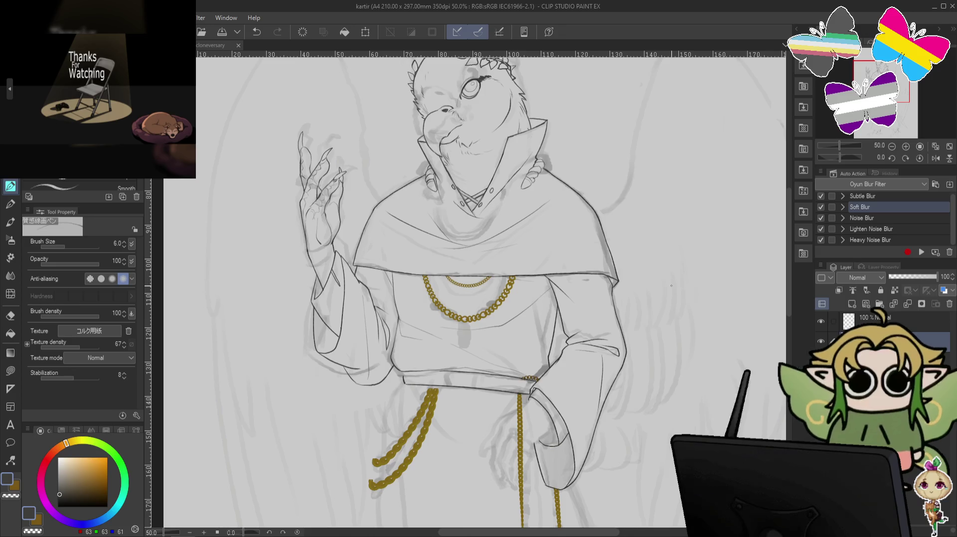
{"action": "left_click_drag", "start_coordinate": [671, 286], "coordinate": [683, 134]}
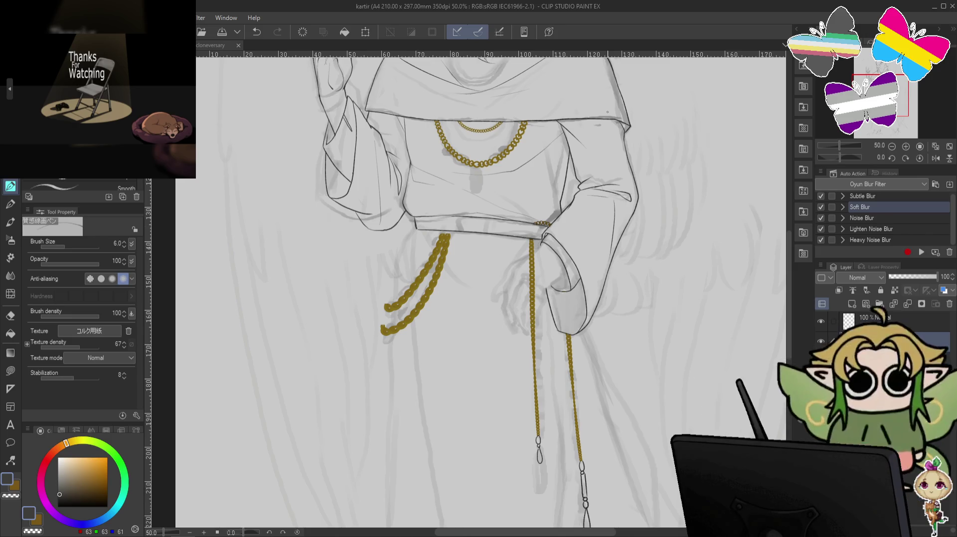
{"action": "key", "text": "ctrl+z"}
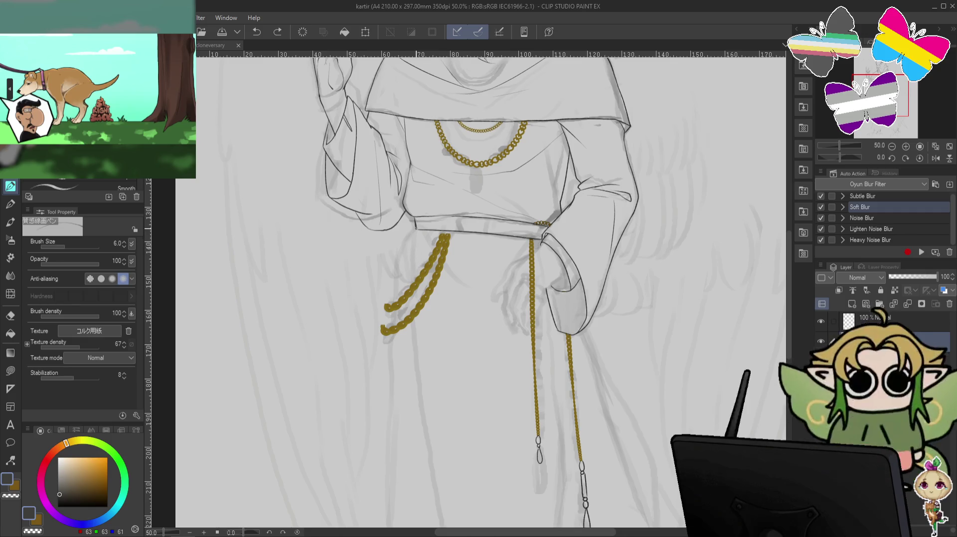
{"action": "key", "text": "ctrl+y"}
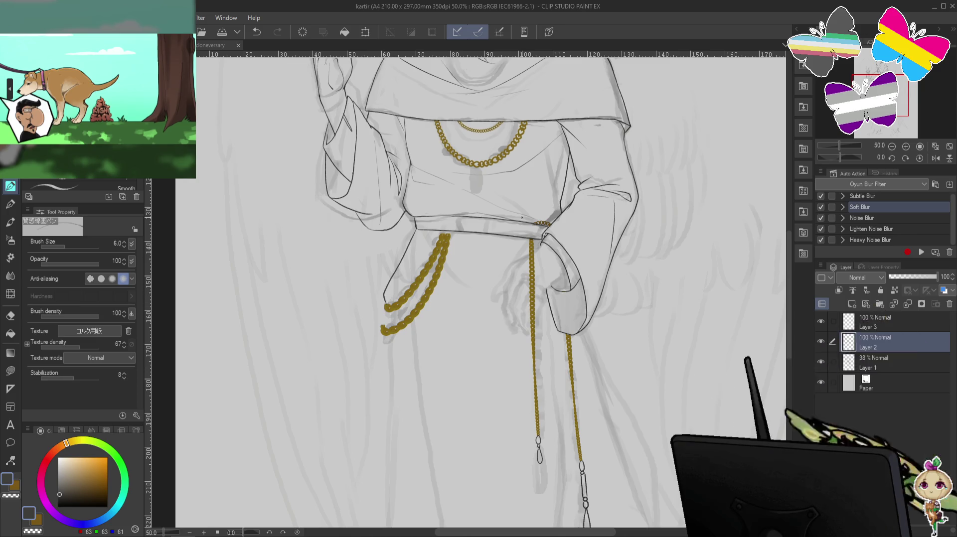
{"action": "key", "text": "ctrl+z"}
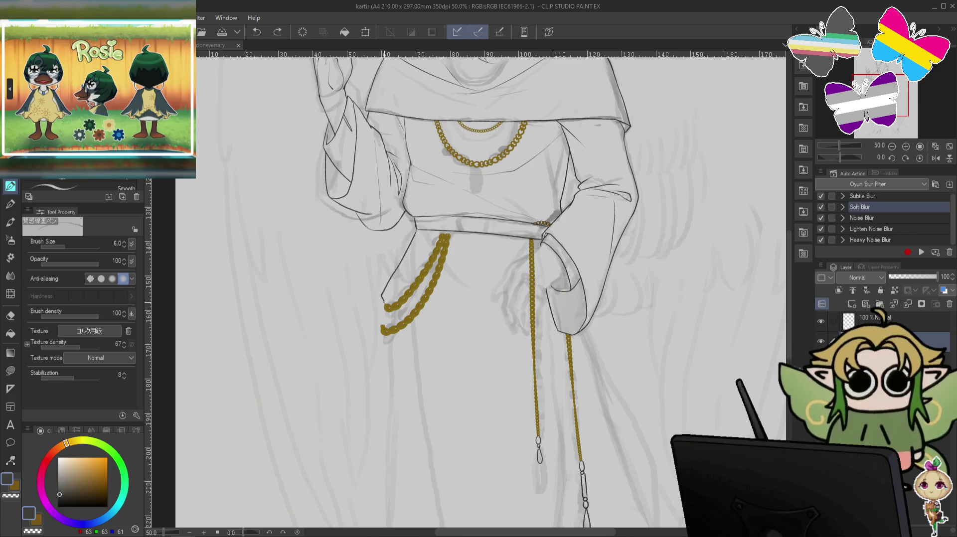
{"action": "key", "text": "ctrl+y"}
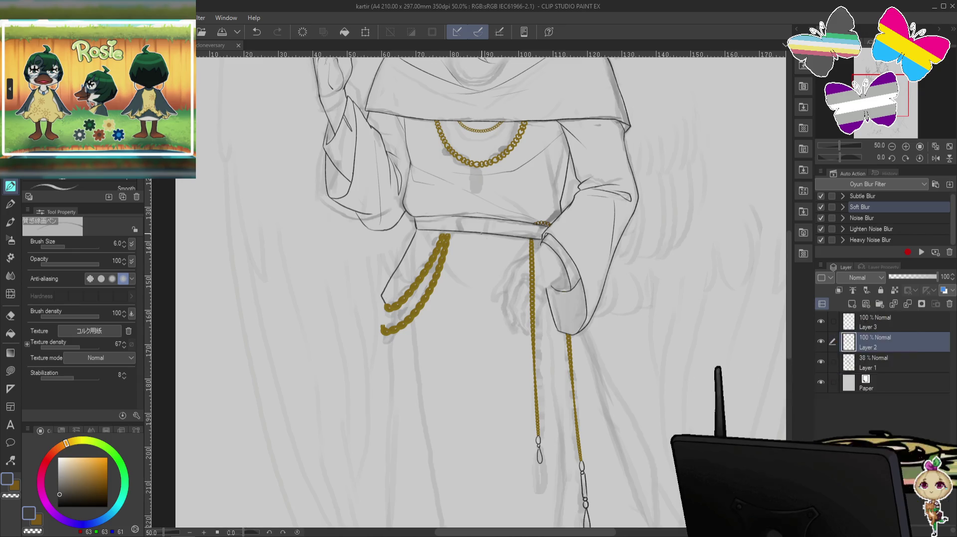
- Zoom out to check the whole figure, return to 50% on the belt and chains, and drop the last stroke
{"action": "key", "text": "ctrl+minus"}
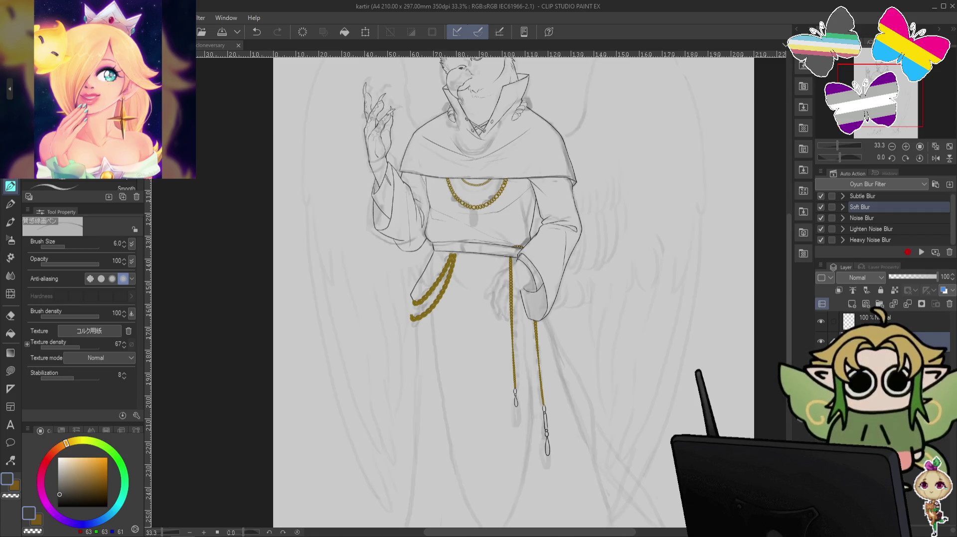
{"action": "key", "text": "ctrl+plus"}
{"action": "left_click_drag", "start_coordinate": [591, 361], "coordinate": [612, 331]}
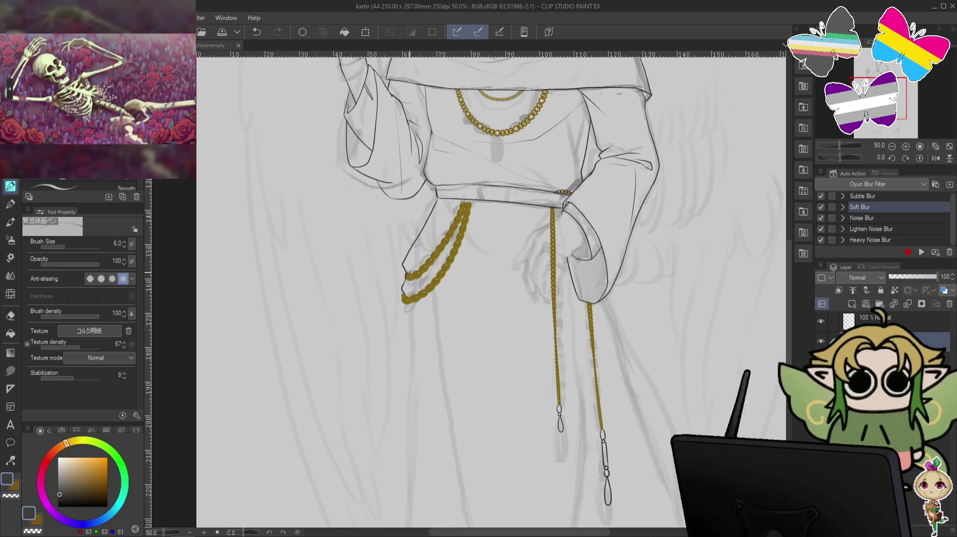
{"action": "key", "text": "ctrl+z"}
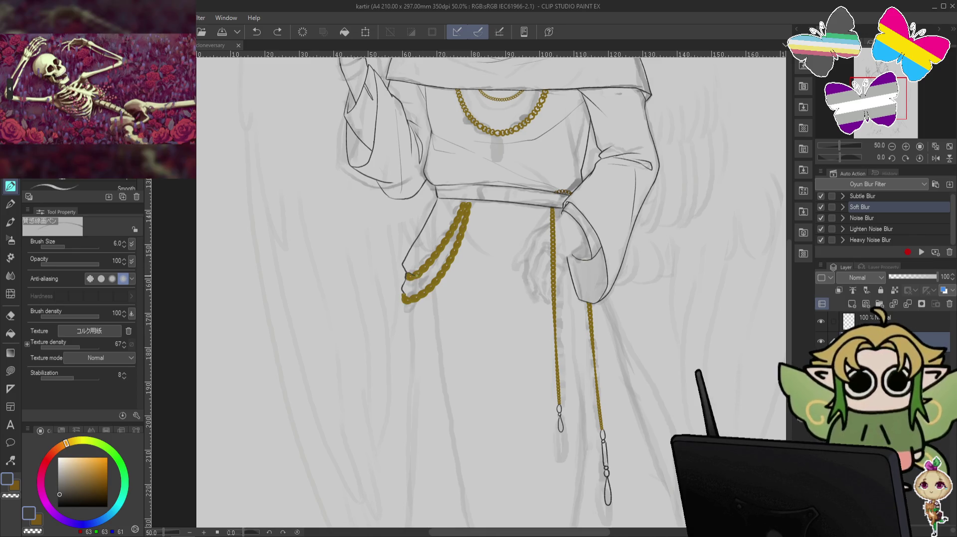
{"action": "key", "text": "ctrl+y"}
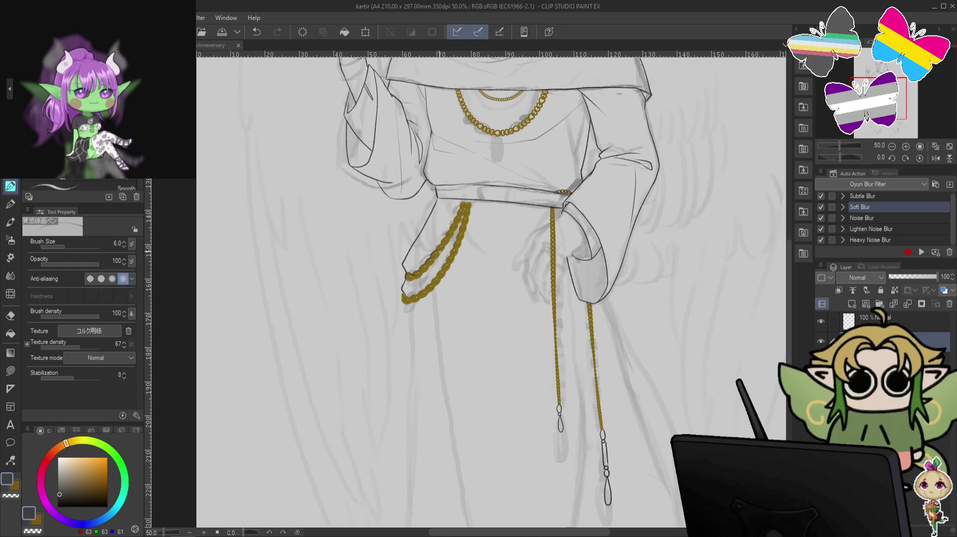
{"action": "key", "text": "ctrl+z"}
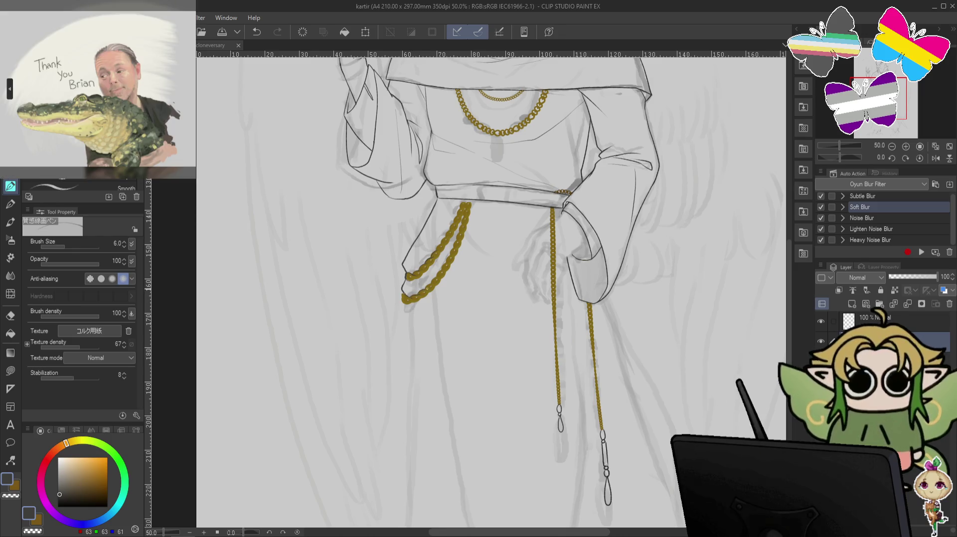
{"action": "scroll", "coordinate": [519, 210], "scroll_direction": "down", "scroll_amount": 3}
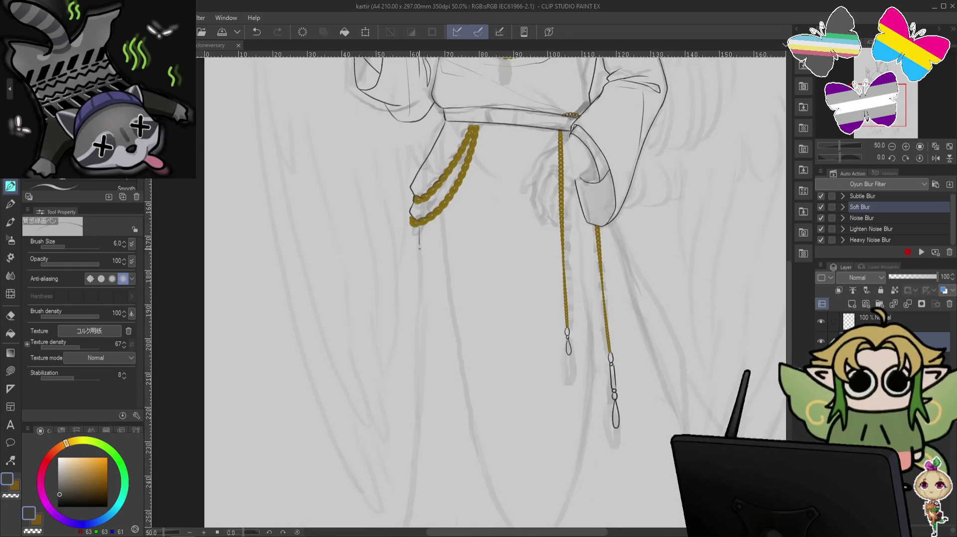
- On a rotated view, ink the long robe outline from the waist toward the hem, then reset the rotation
{"action": "mouse_move", "coordinate": [441, 279]}
{"action": "left_mouse_down"}
{"action": "mouse_move", "coordinate": [562, 195]}
{"action": "mouse_move", "coordinate": [474, 301]}
{"action": "left_mouse_up"}
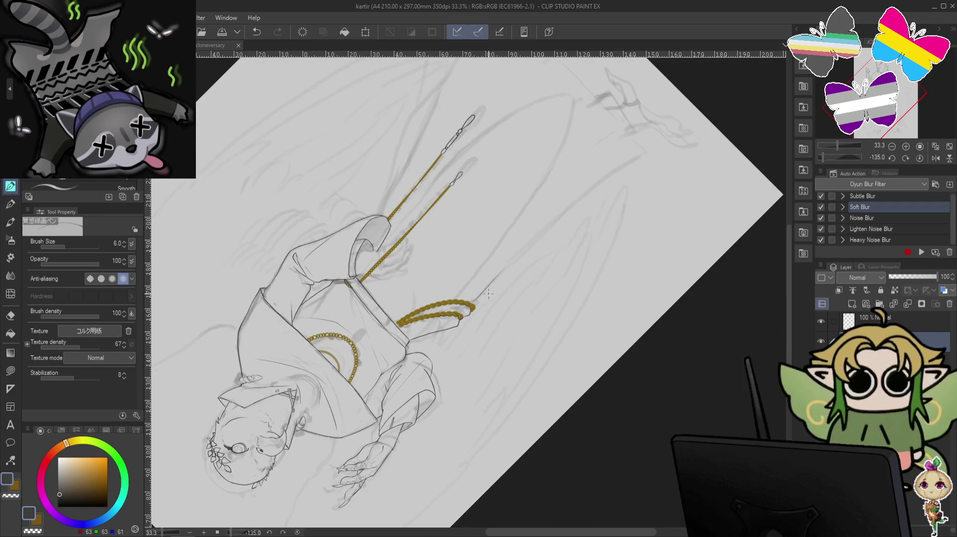
{"action": "left_click_drag", "start_coordinate": [549, 235], "coordinate": [638, 167]}
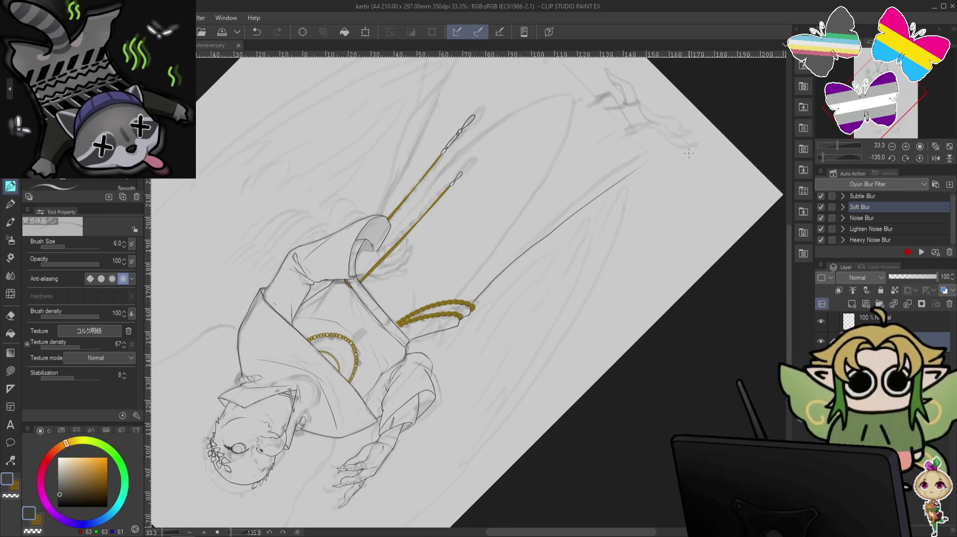
{"action": "key", "text": "ctrl+z"}
{"action": "left_click_drag", "start_coordinate": [472, 302], "coordinate": [648, 150]}
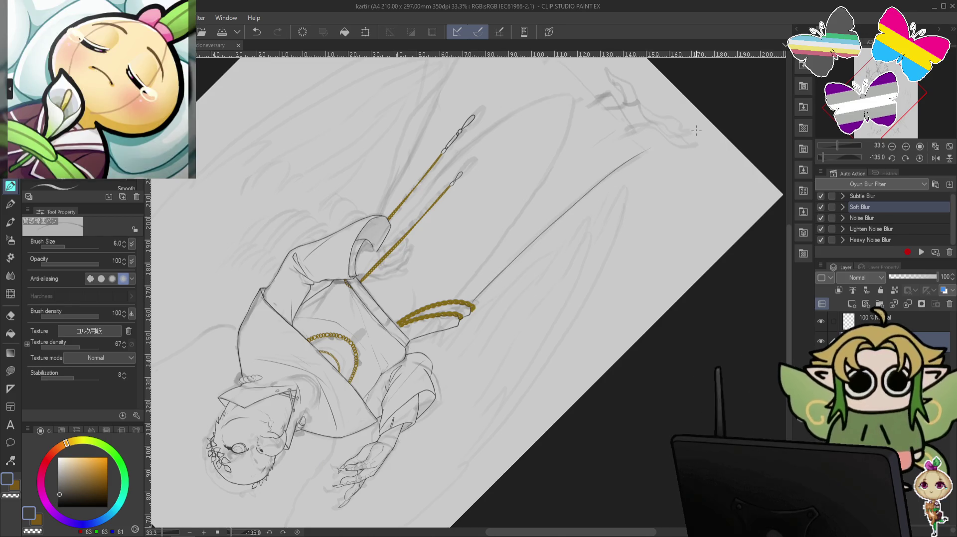
{"action": "key", "text": "ctrl+z"}
{"action": "left_click_drag", "start_coordinate": [472, 301], "coordinate": [649, 151]}
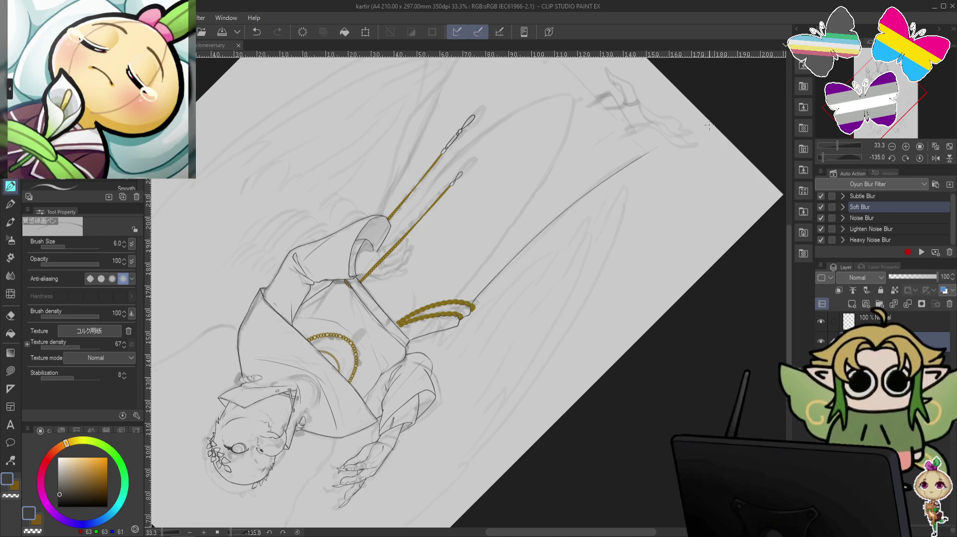
{"action": "key", "text": "ctrl+@"}
- With the robe hem and feet in view, redraw the right robe outline from the waist down
{"action": "scroll", "coordinate": [679, 228], "scroll_direction": "down", "scroll_amount": 3}
{"action": "scroll", "coordinate": [686, 205], "scroll_direction": "down", "scroll_amount": 3}
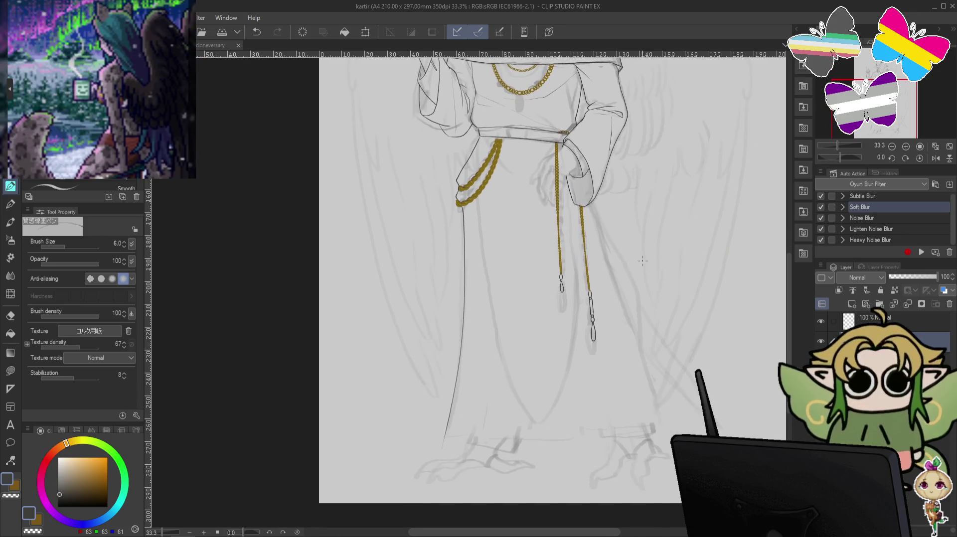
{"action": "left_click_drag", "start_coordinate": [729, 319], "coordinate": [722, 384]}
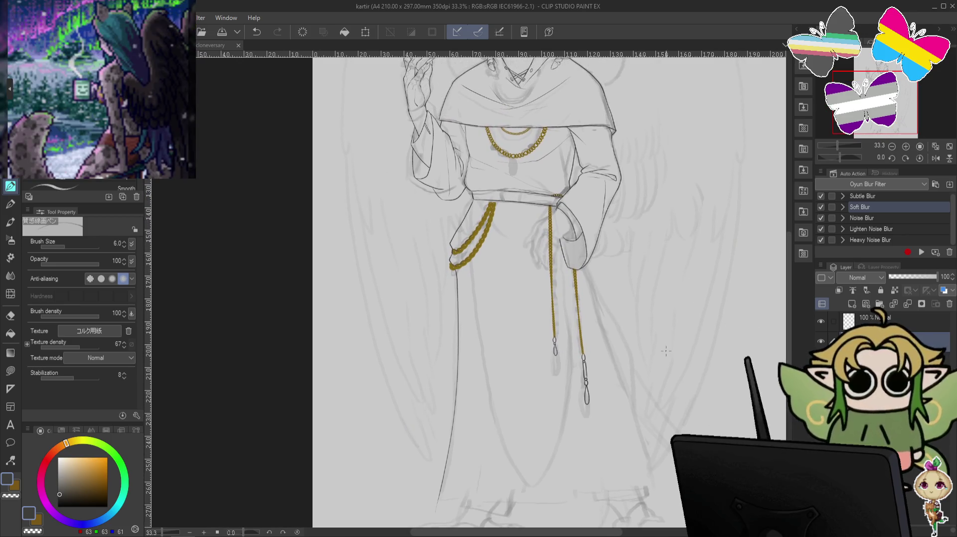
{"action": "scroll", "coordinate": [666, 350], "scroll_direction": "up", "scroll_amount": 2}
{"action": "scroll", "coordinate": [698, 363], "scroll_direction": "up", "scroll_amount": 2}
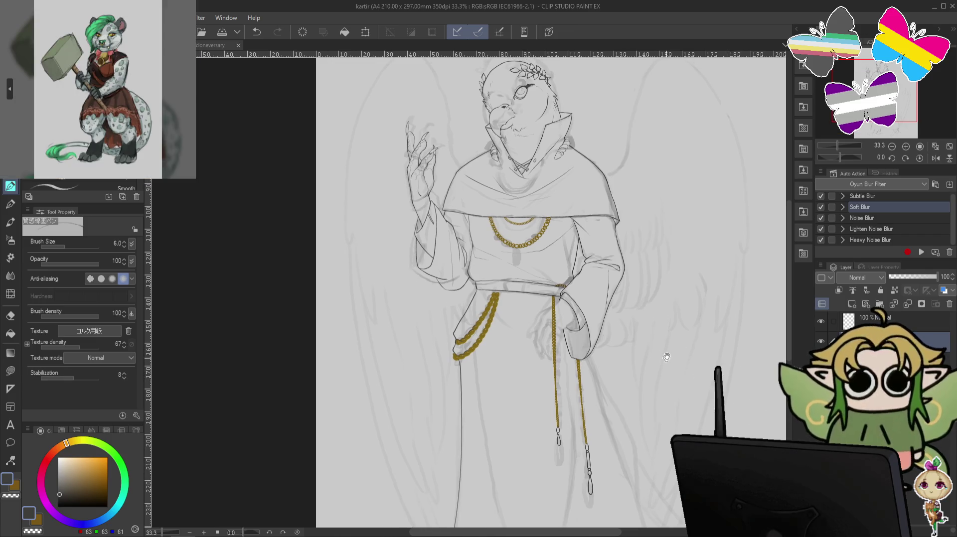
{"action": "left_click_drag", "start_coordinate": [666, 357], "coordinate": [631, 229]}
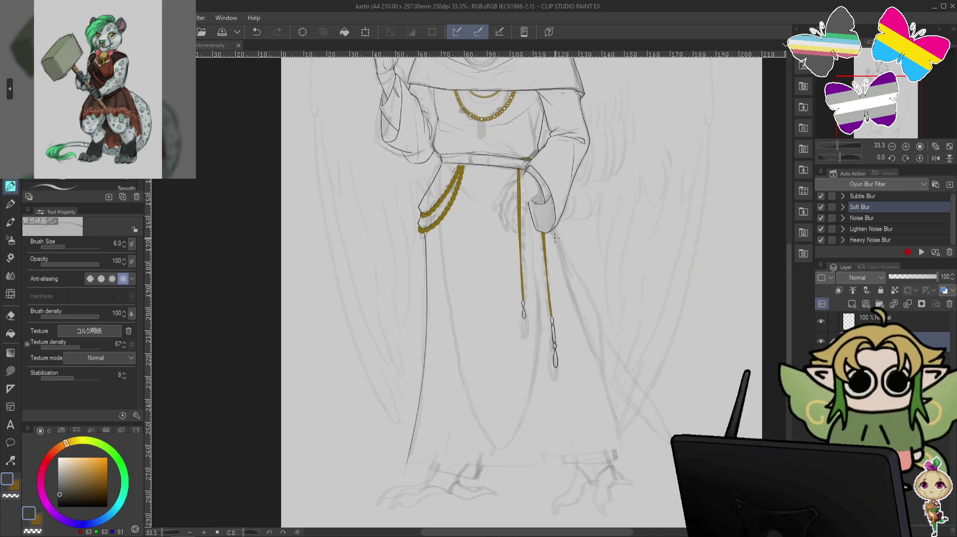
{"action": "key", "text": "ctrl+z"}
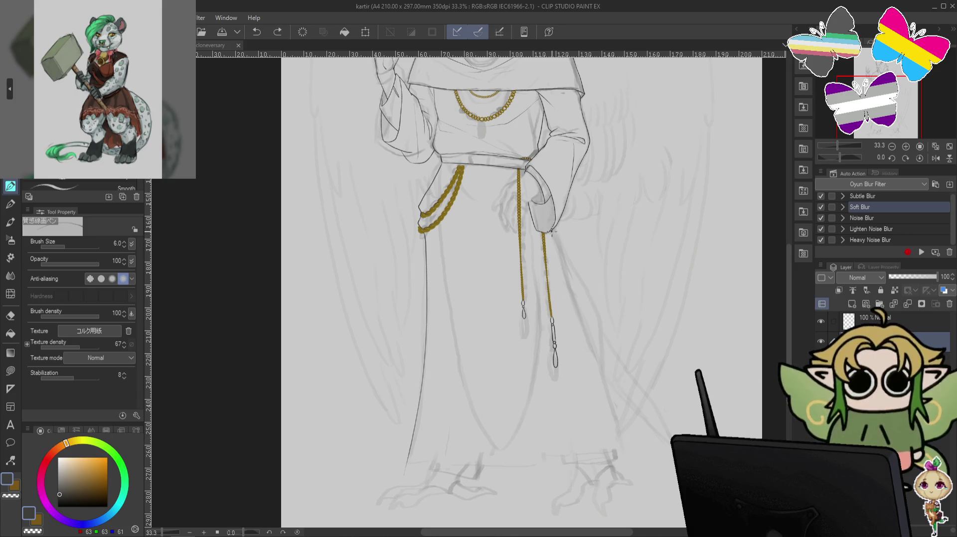
{"action": "left_click_drag", "start_coordinate": [548, 236], "coordinate": [606, 414]}
{"action": "key", "text": "ctrl+z"}
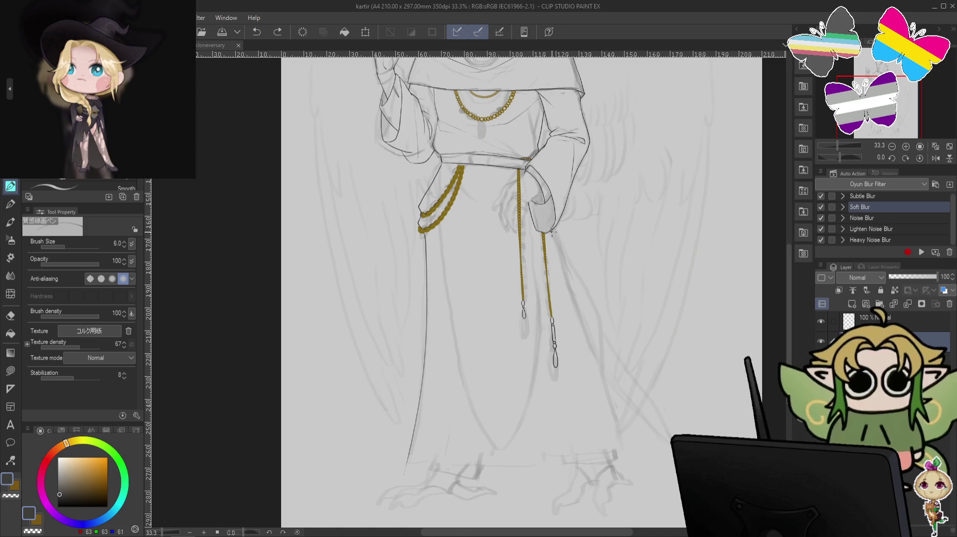
{"action": "left_click_drag", "start_coordinate": [549, 232], "coordinate": [614, 427]}
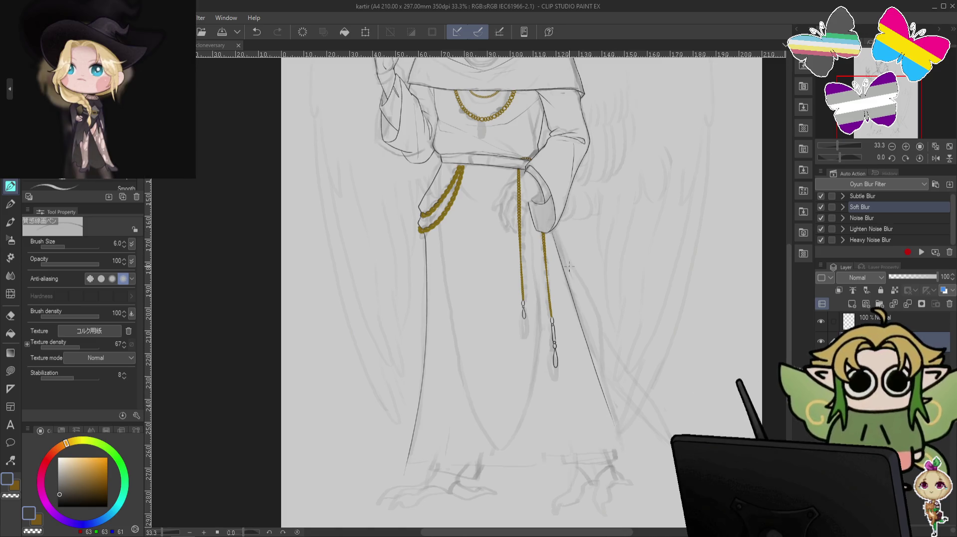
- Retry the right robe outline from the waist until it runs down toward the hem
{"action": "key", "text": "ctrl+z"}
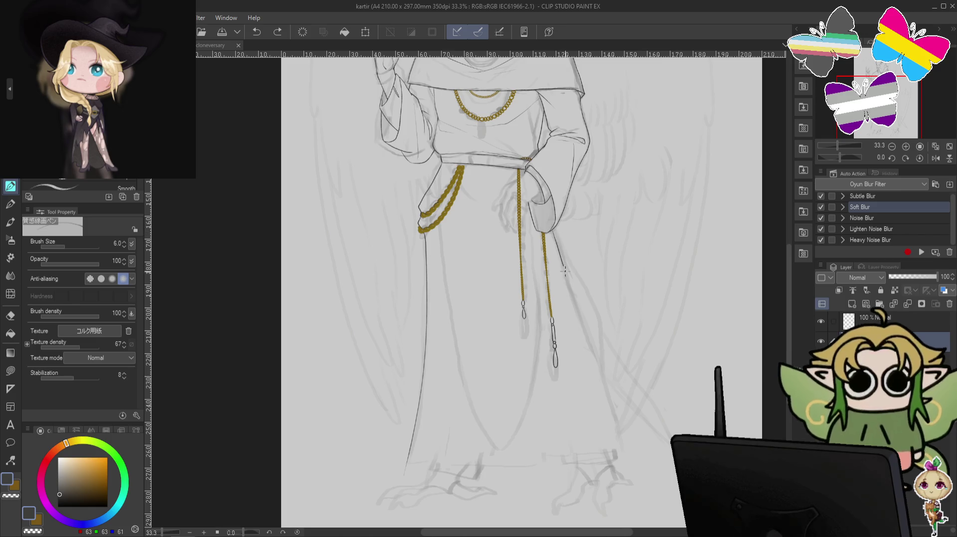
{"action": "left_click_drag", "start_coordinate": [564, 271], "coordinate": [593, 368]}
{"action": "key", "text": "ctrl+z"}
{"action": "left_click_drag", "start_coordinate": [553, 235], "coordinate": [581, 303]}
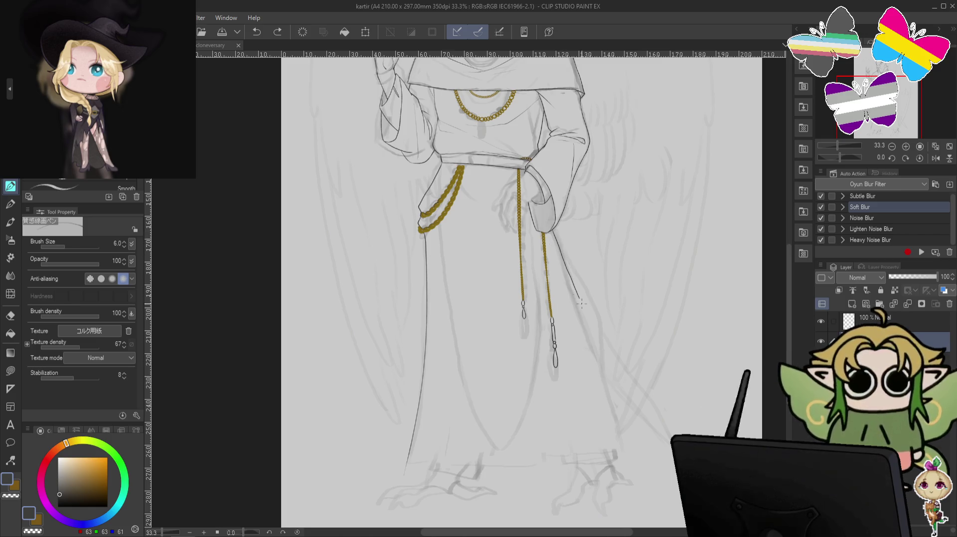
{"action": "key", "text": "ctrl+z"}
{"action": "left_click_drag", "start_coordinate": [552, 234], "coordinate": [607, 401]}
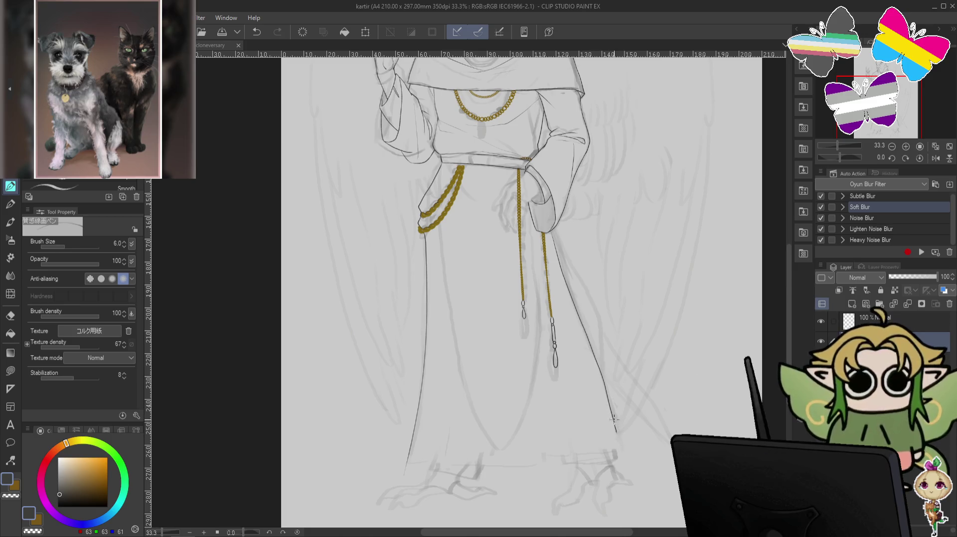
- Extend the lower part of the right robe outline toward the hem, settling on a shorter stroke
{"action": "left_click_drag", "start_coordinate": [615, 423], "coordinate": [633, 453]}
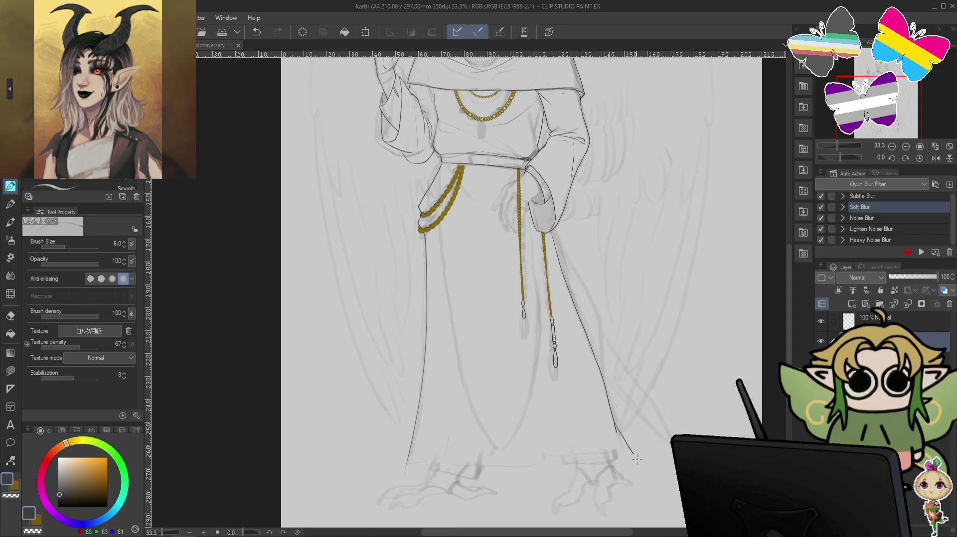
{"action": "key", "text": "ctrl+z"}
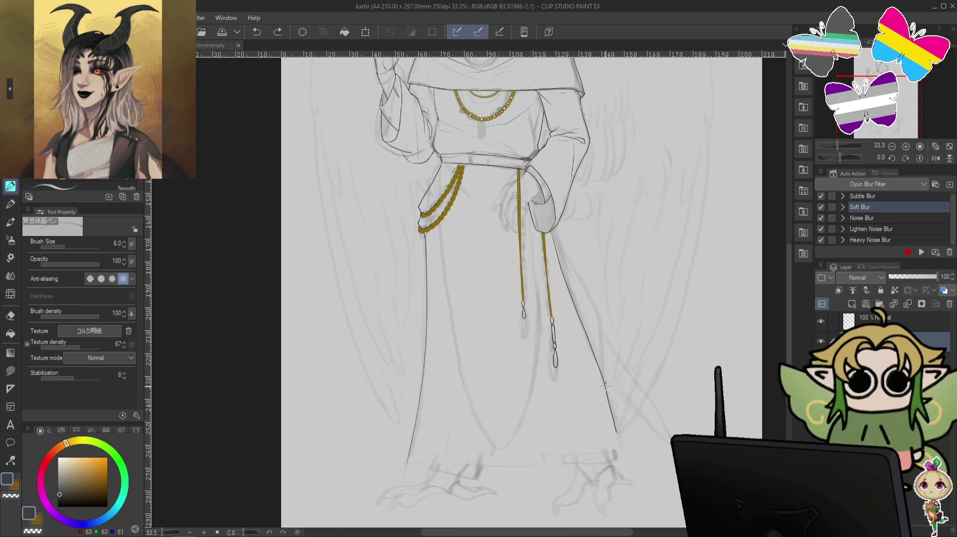
{"action": "left_click_drag", "start_coordinate": [607, 383], "coordinate": [639, 445]}
{"action": "key", "text": "ctrl+z"}
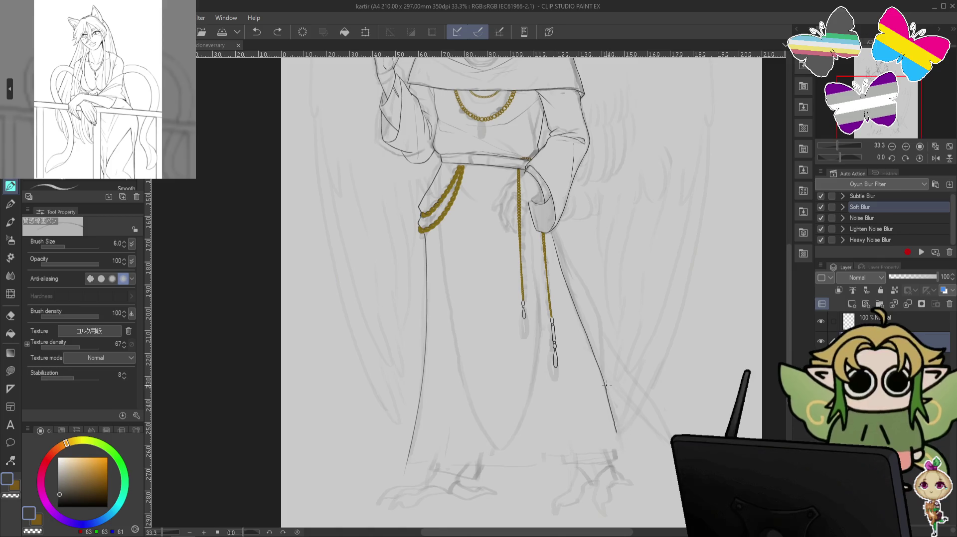
{"action": "left_click_drag", "start_coordinate": [602, 384], "coordinate": [633, 438]}
{"action": "key", "text": "ctrl+z"}
{"action": "left_click_drag", "start_coordinate": [605, 392], "coordinate": [630, 435]}
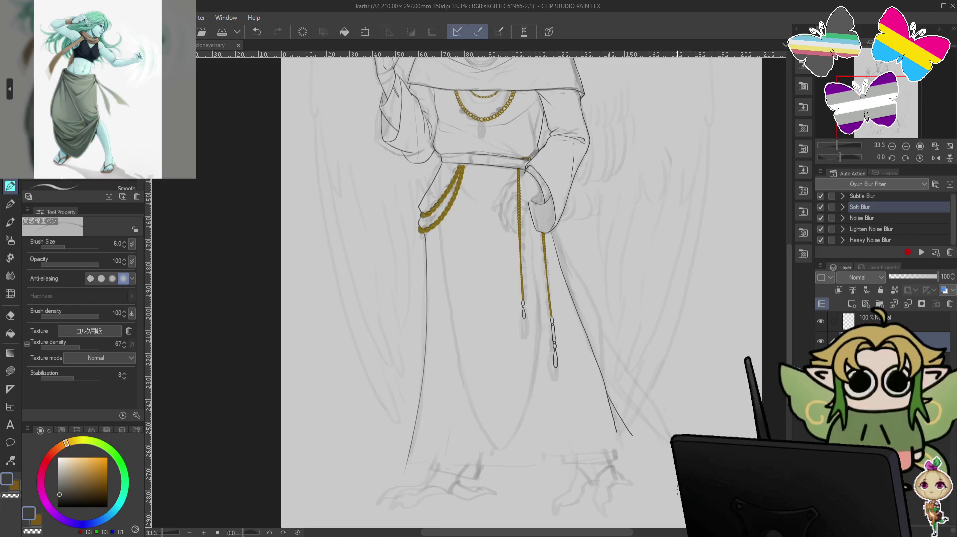
- Mirror the view horizontally and extend the robe's side edge and hem line to the right
{"action": "key", "text": "h"}
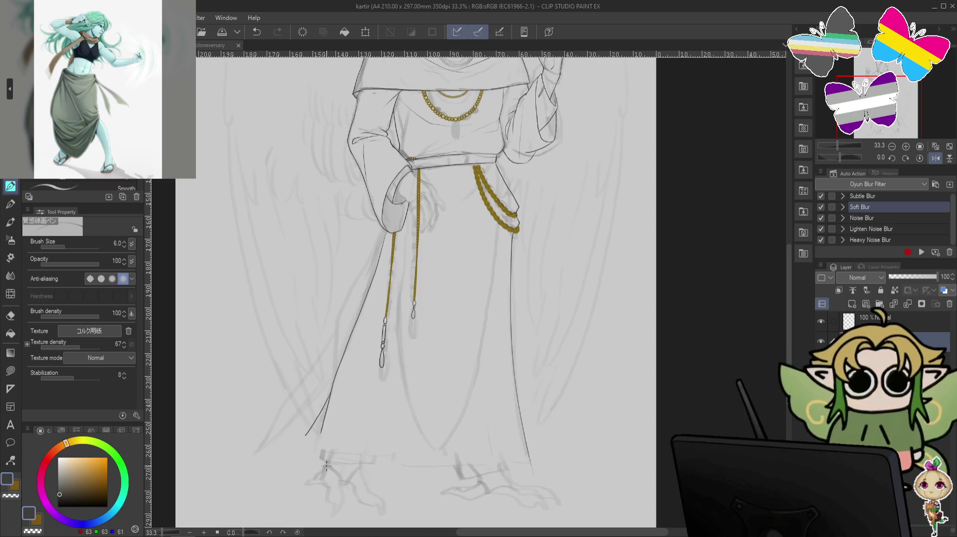
{"action": "mouse_move", "coordinate": [305, 435]}
{"action": "left_mouse_down"}
{"action": "mouse_move", "coordinate": [320, 451]}
{"action": "mouse_move", "coordinate": [417, 461]}
{"action": "left_mouse_up"}
{"action": "key", "text": "ctrl+z"}
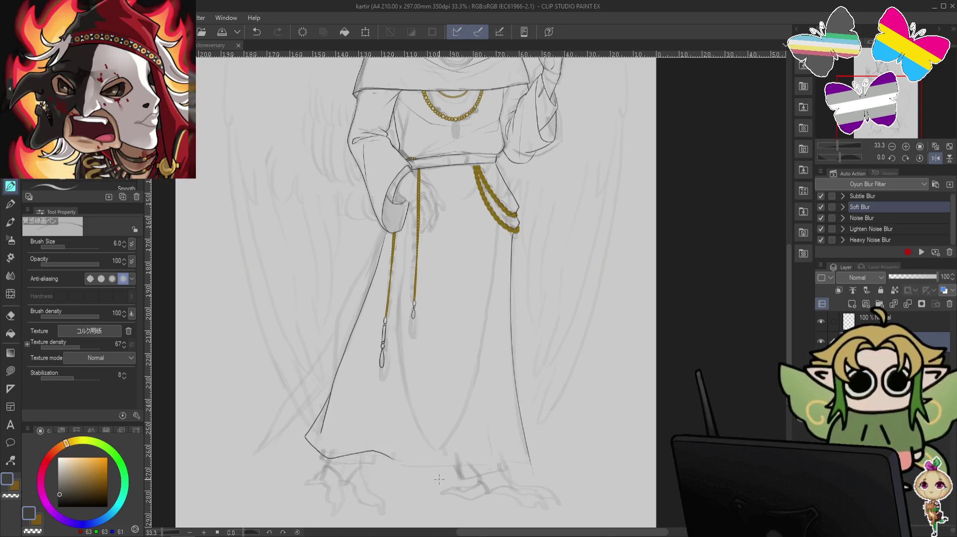
{"action": "left_click_drag", "start_coordinate": [487, 470], "coordinate": [517, 464]}
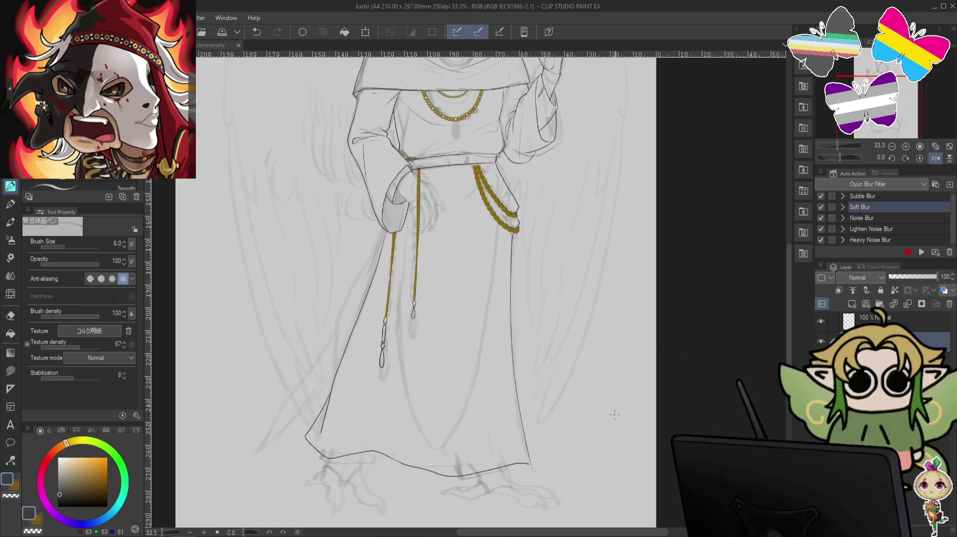
{"action": "left_click_drag", "start_coordinate": [615, 273], "coordinate": [638, 437]}
{"action": "left_click_drag", "start_coordinate": [635, 396], "coordinate": [639, 187]}
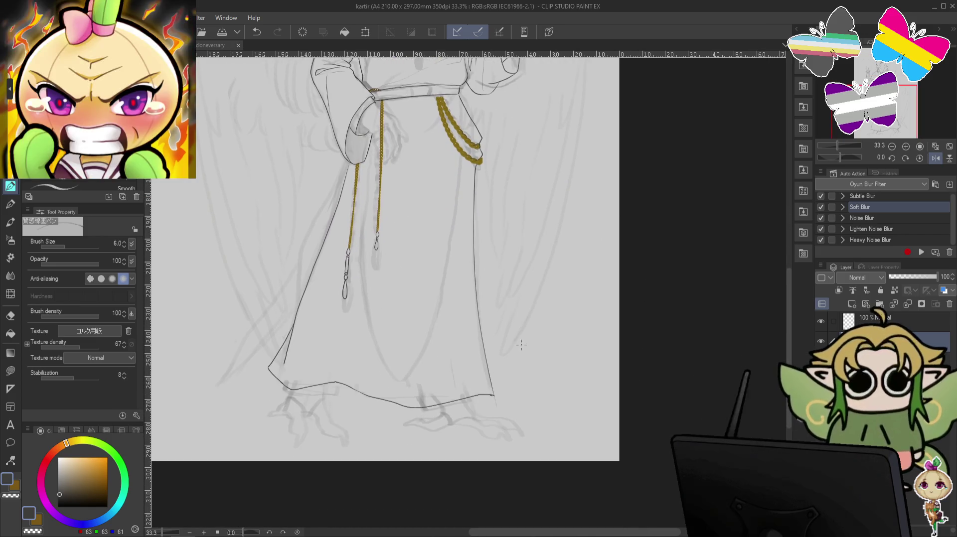
- Ink the robe's right edge with short strokes after testing the transparent colour
{"action": "key", "text": "c"}
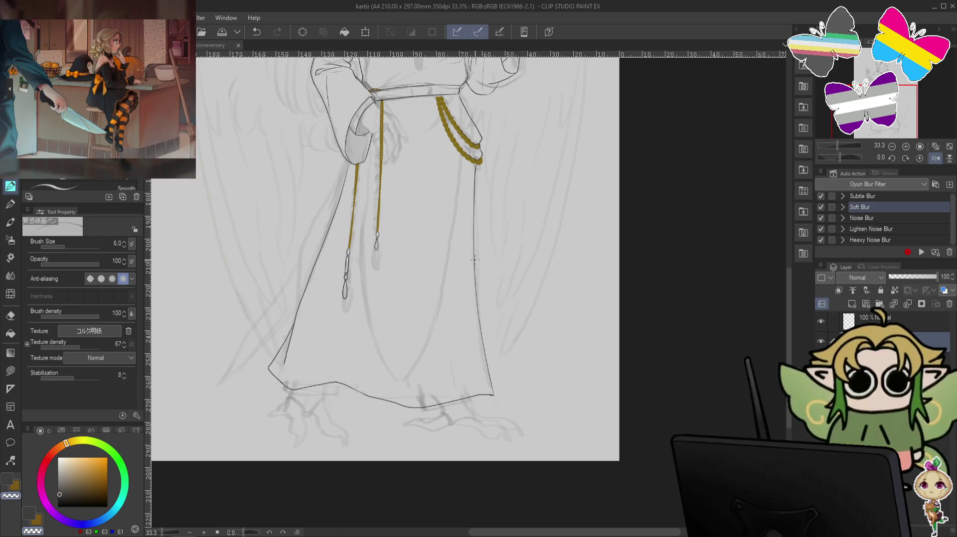
{"action": "key", "text": "c"}
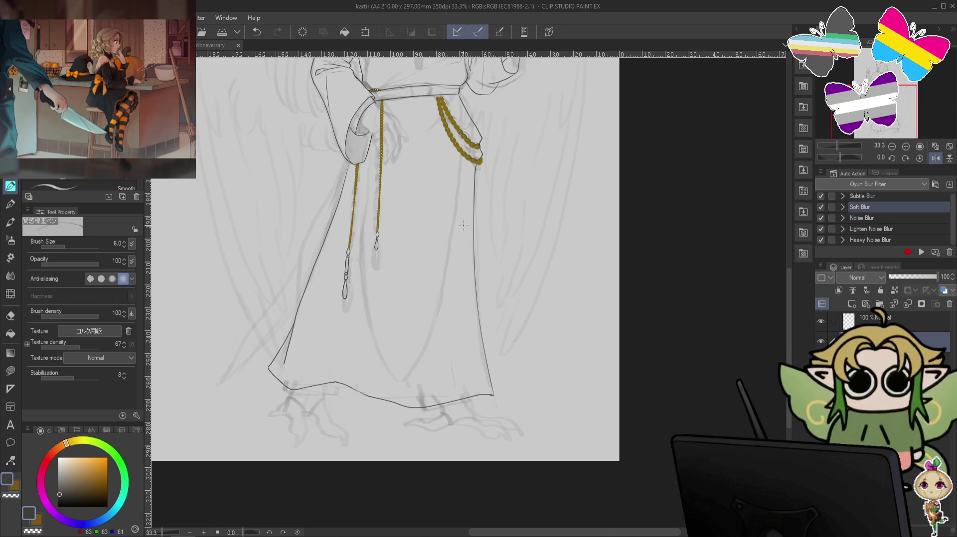
{"action": "left_click_drag", "start_coordinate": [463, 218], "coordinate": [479, 302]}
{"action": "left_click_drag", "start_coordinate": [619, 245], "coordinate": [625, 267]}
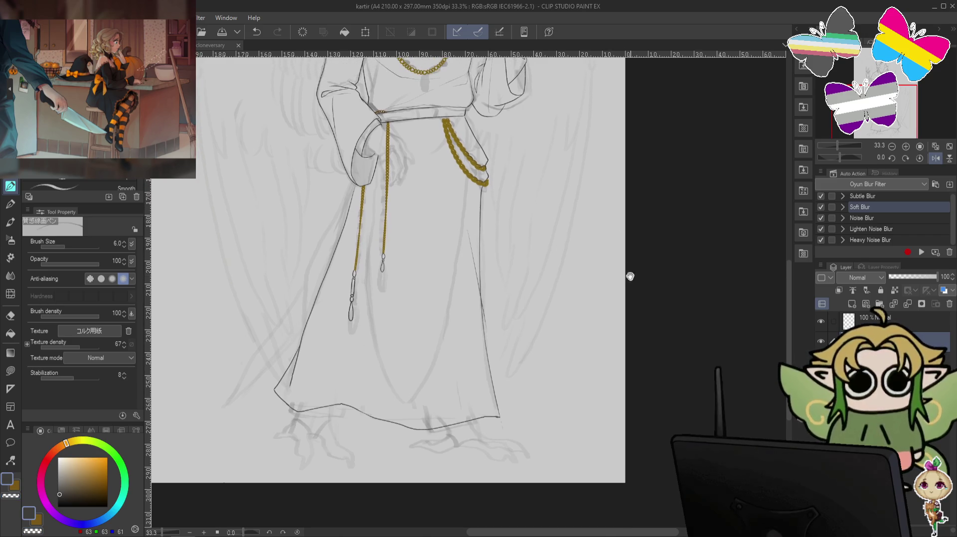
{"action": "key", "text": "ctrl+z"}
{"action": "left_click_drag", "start_coordinate": [468, 220], "coordinate": [476, 283]}
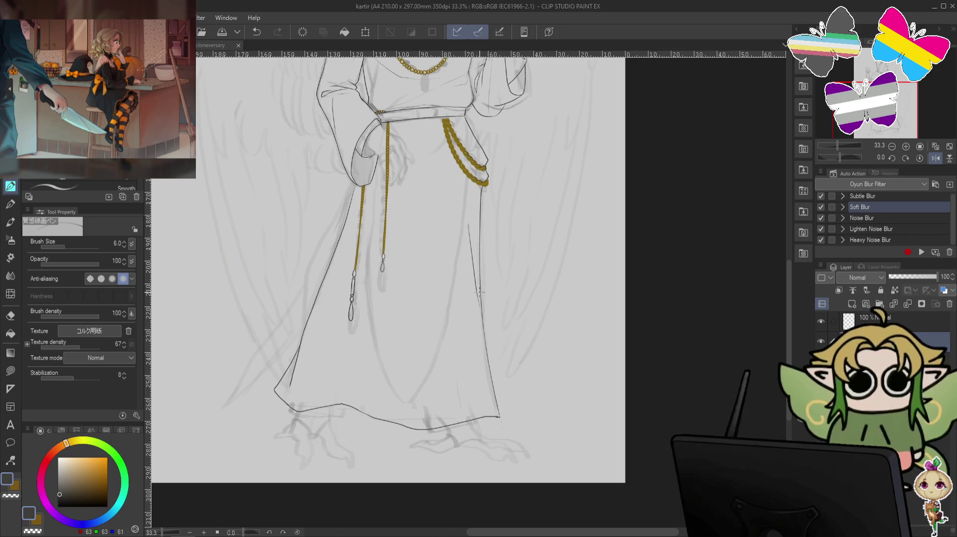
{"action": "left_click_drag", "start_coordinate": [471, 235], "coordinate": [480, 305]}
{"action": "left_click_drag", "start_coordinate": [463, 209], "coordinate": [482, 297]}
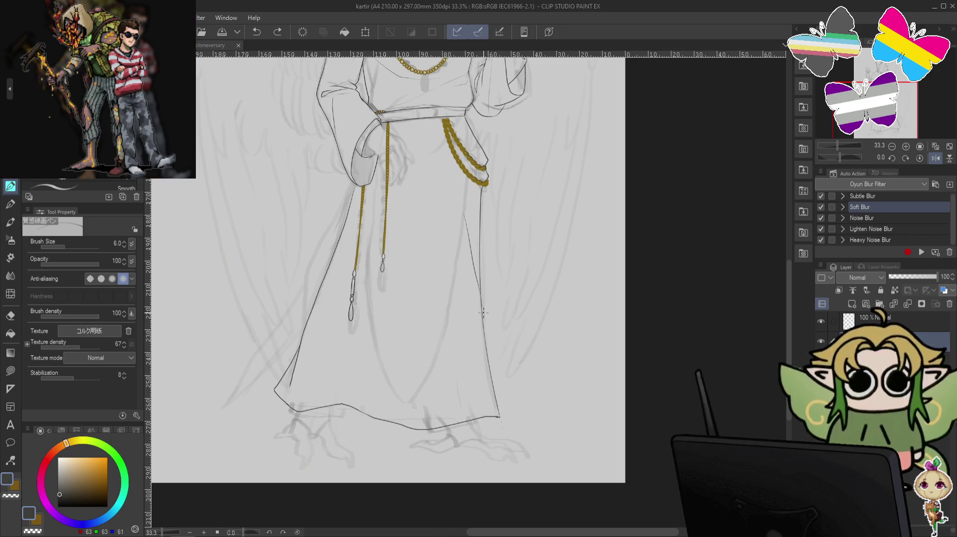
{"action": "key", "text": "ctrl+z"}
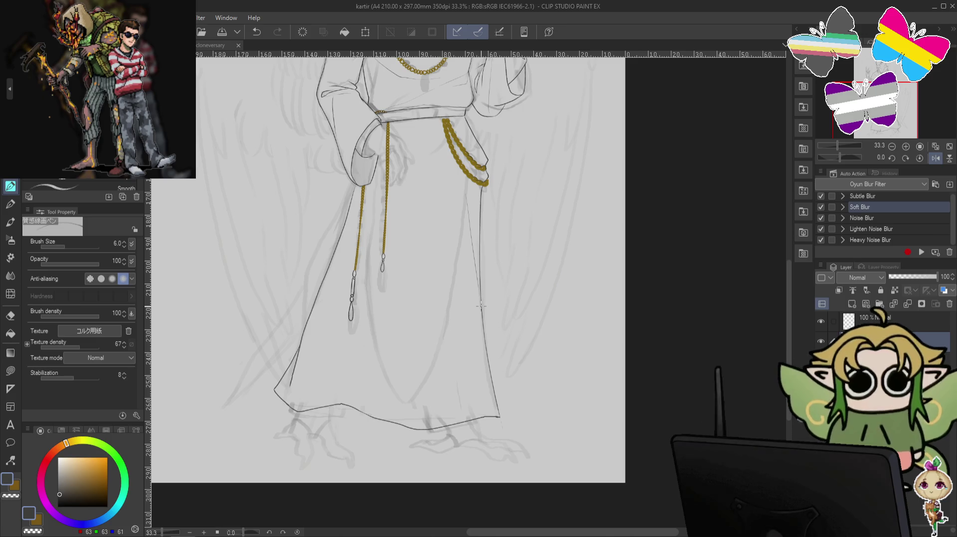
- Pan over the head and hood, then down to the robe's lower hem
{"action": "mouse_move", "coordinate": [637, 197]}
{"action": "left_mouse_down"}
{"action": "mouse_move", "coordinate": [710, 371]}
{"action": "mouse_move", "coordinate": [729, 237]}
{"action": "left_mouse_up"}
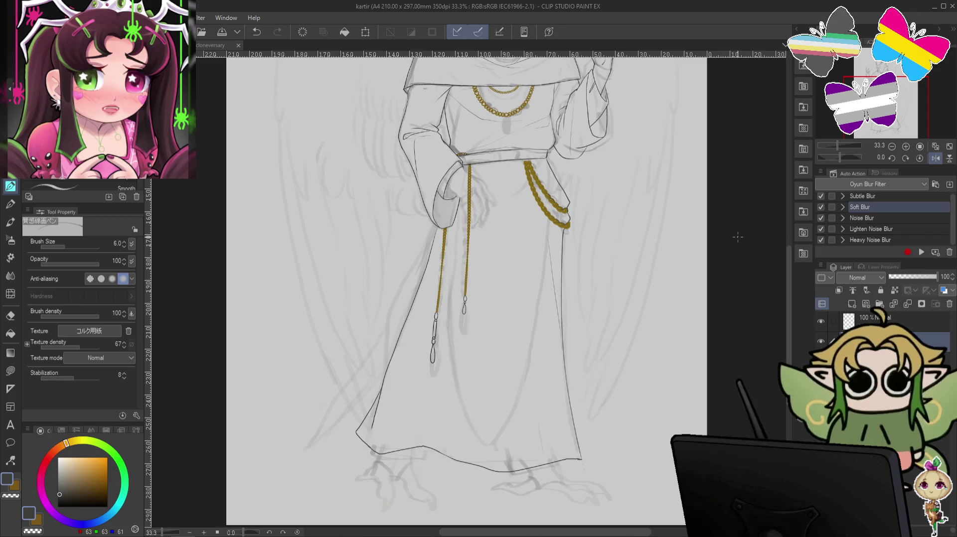
{"action": "mouse_move", "coordinate": [606, 311]}
{"action": "left_mouse_down"}
{"action": "mouse_move", "coordinate": [636, 383]}
{"action": "mouse_move", "coordinate": [663, 294]}
{"action": "left_mouse_up"}
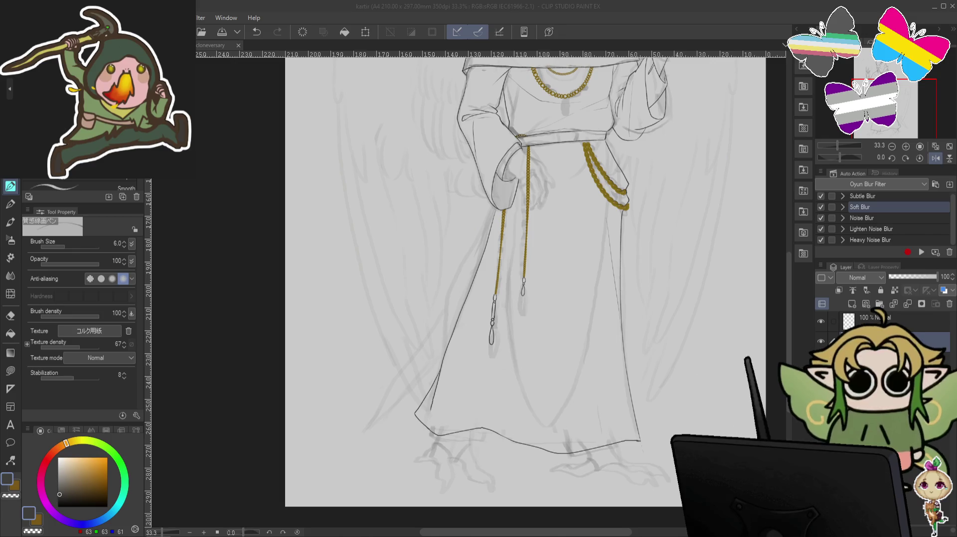
{"action": "left_click_drag", "start_coordinate": [382, 431], "coordinate": [382, 401]}
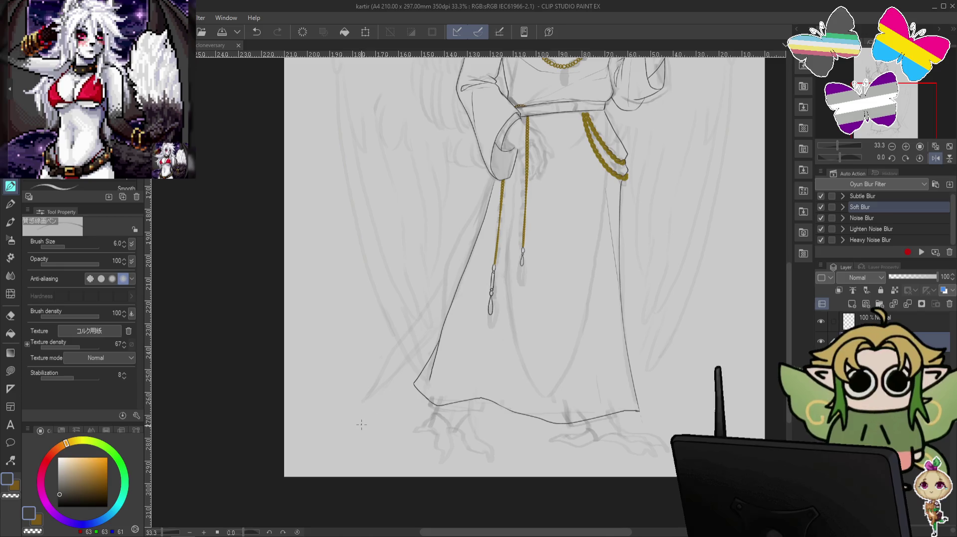
- Draw the long diagonal staff line beside the skirt in shorter sections
{"action": "left_click_drag", "start_coordinate": [342, 431], "coordinate": [410, 343]}
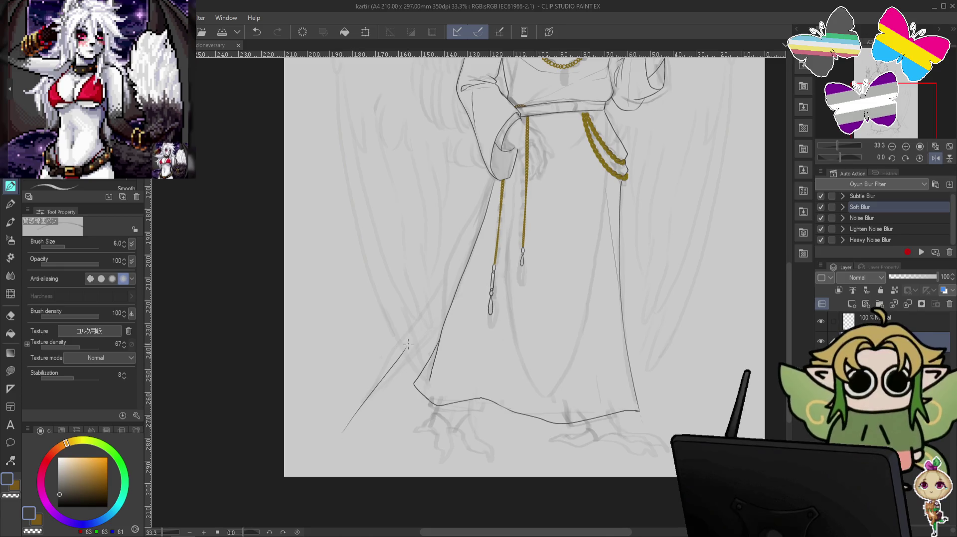
{"action": "key", "text": "ctrl+z"}
{"action": "left_click_drag", "start_coordinate": [347, 426], "coordinate": [381, 380]}
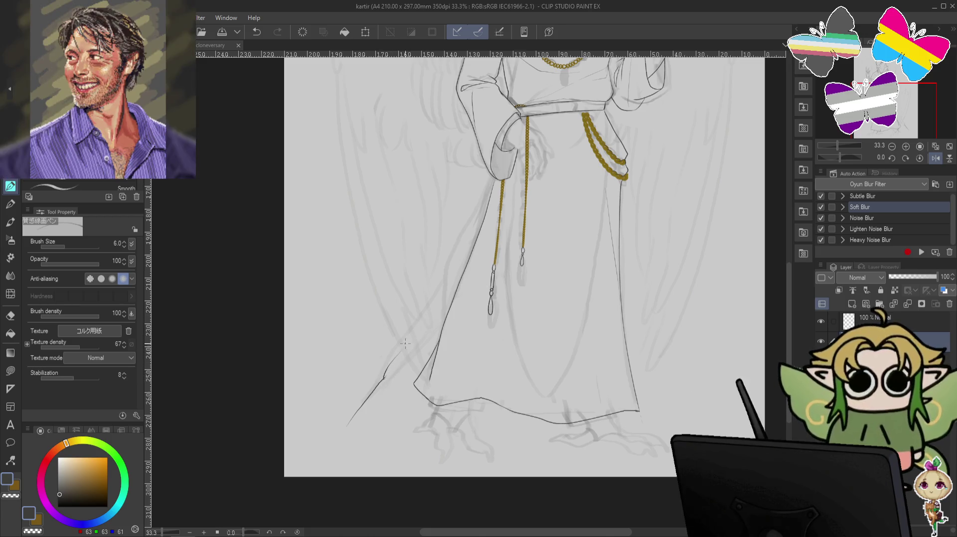
{"action": "left_click_drag", "start_coordinate": [402, 350], "coordinate": [432, 308]}
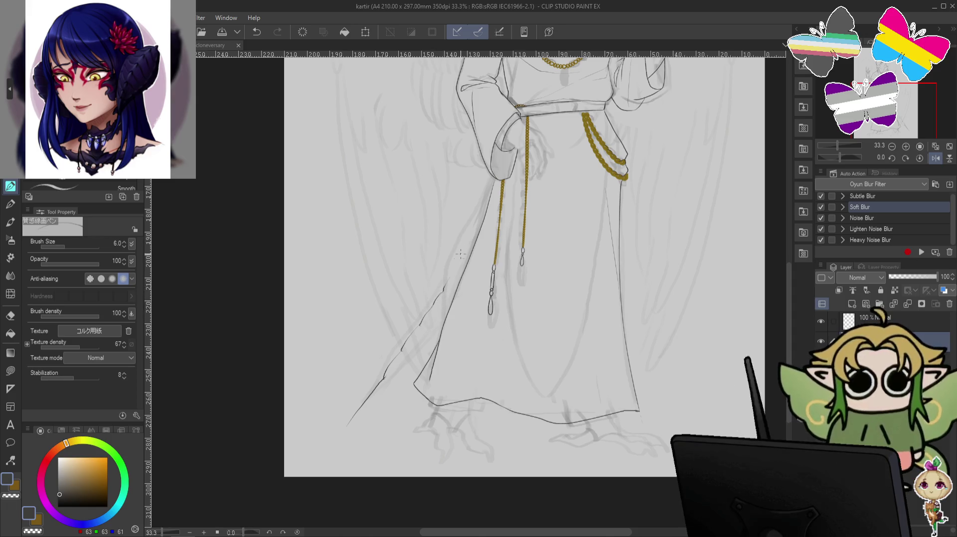
{"action": "key", "text": "ctrl+z"}
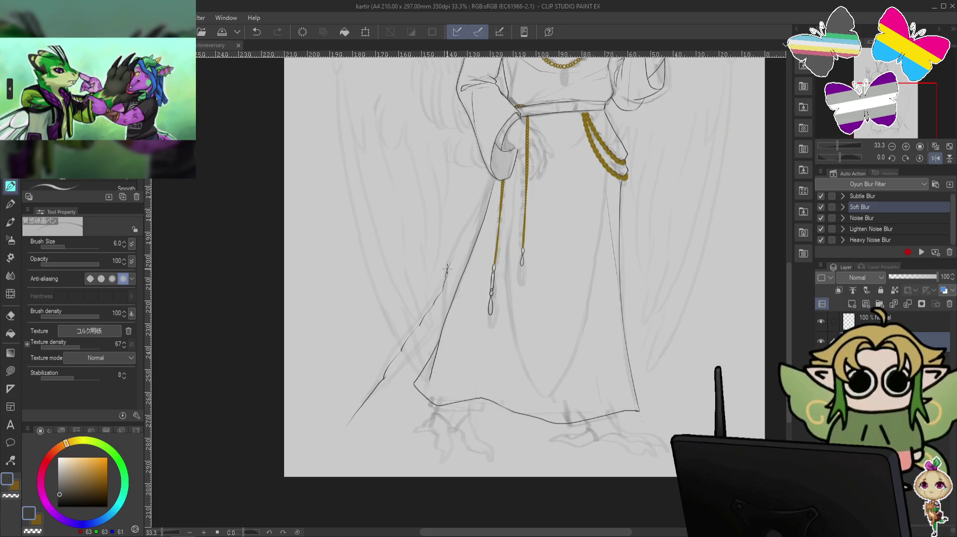
- Undo the robe-edge line and several small strokes near the skirt's lower left and hem
{"action": "left_click_drag", "start_coordinate": [457, 241], "coordinate": [482, 200]}
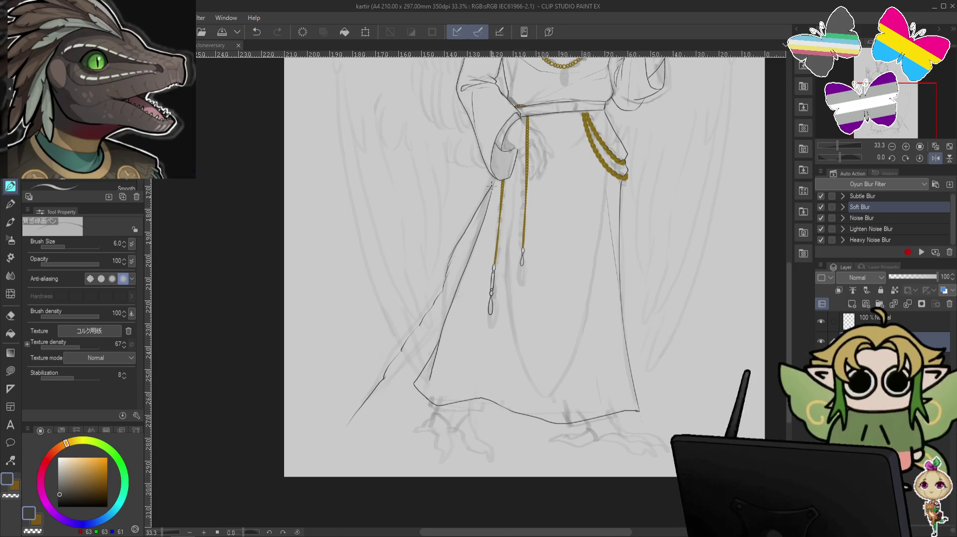
{"action": "key", "text": "ctrl+z"}
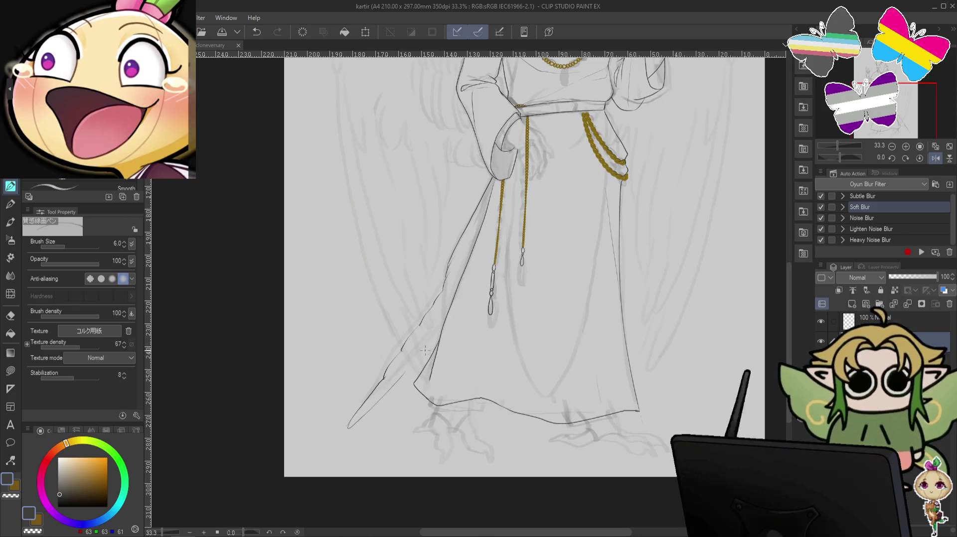
{"action": "key", "text": "ctrl+z"}
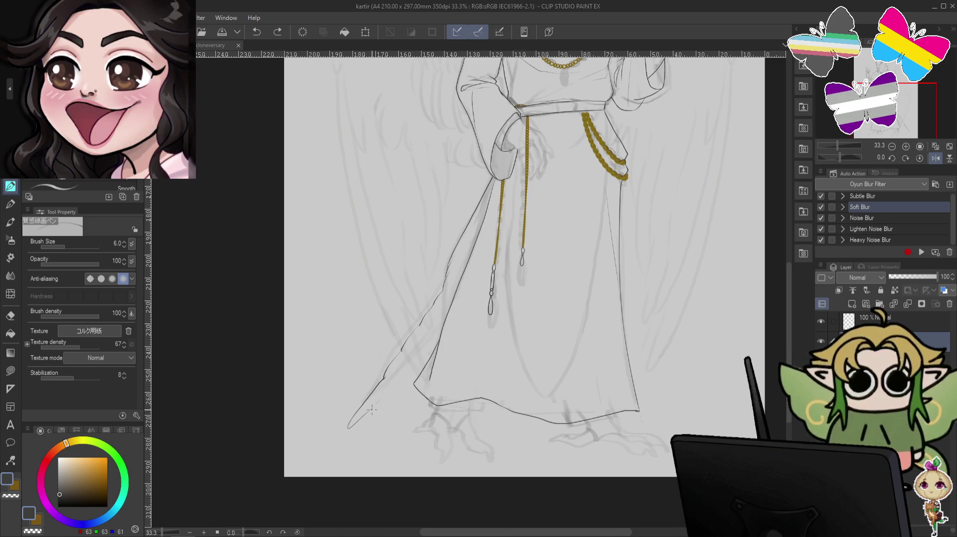
{"action": "key", "text": "ctrl+z"}
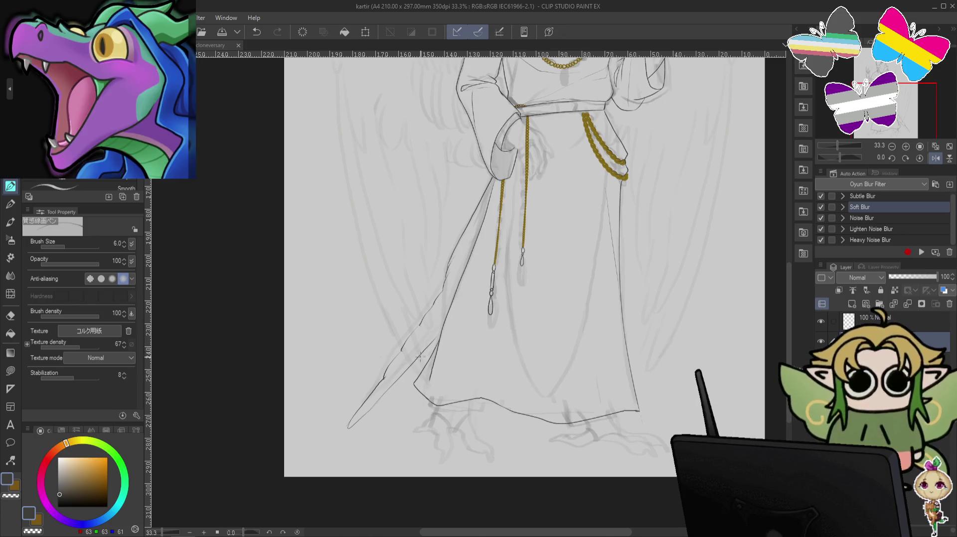
{"action": "key", "text": "ctrl+z"}
{"action": "key", "text": "ctrl+z"}
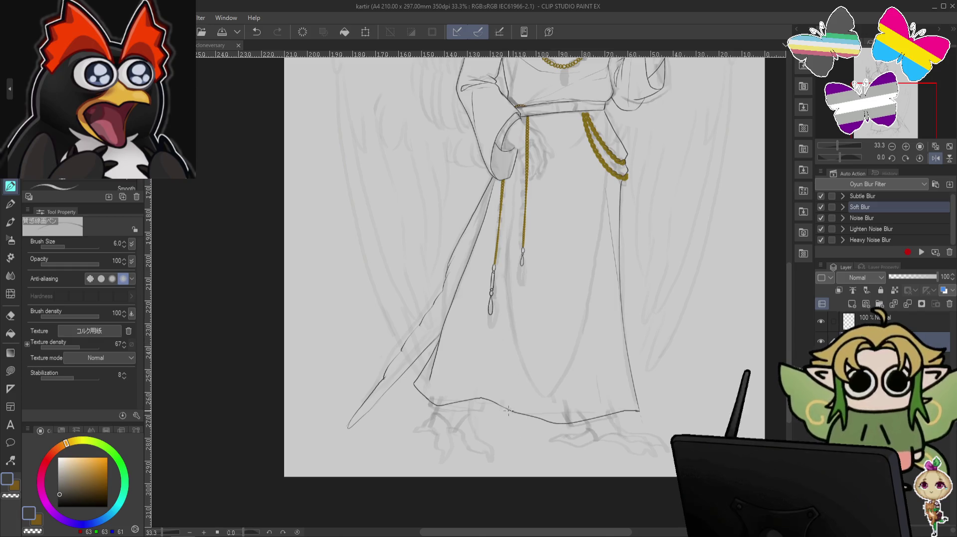
{"action": "key", "text": "ctrl+z"}
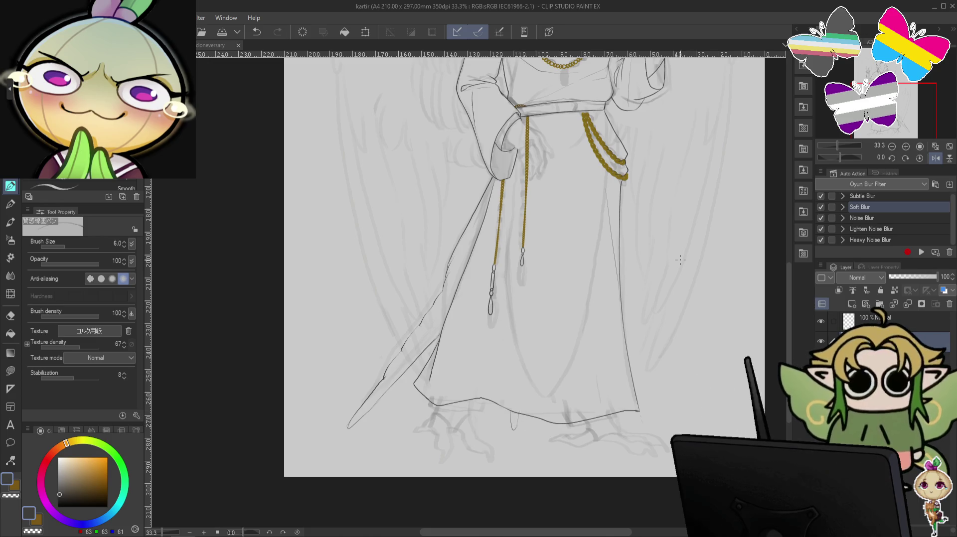
{"action": "key", "text": "ctrl+z"}
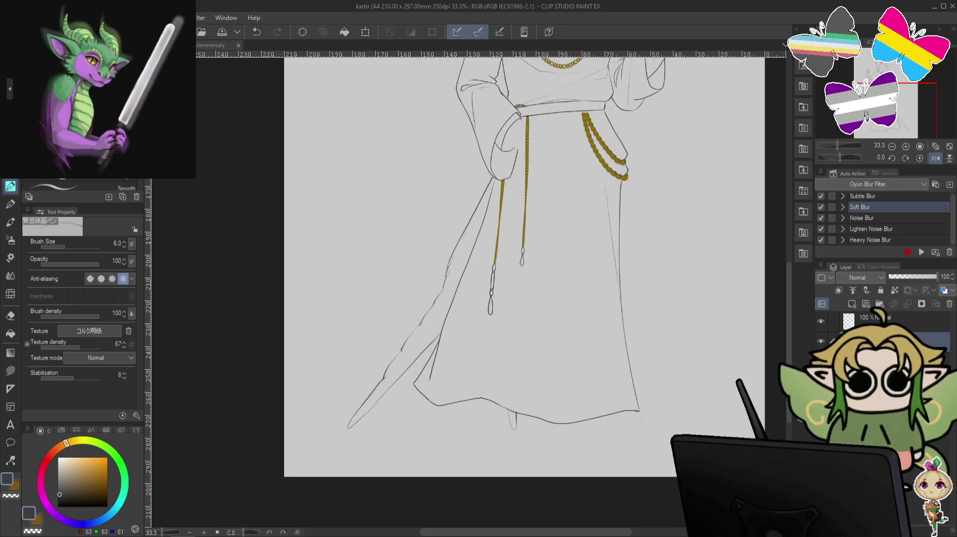
{"action": "left_click_drag", "start_coordinate": [606, 298], "coordinate": [581, 420]}
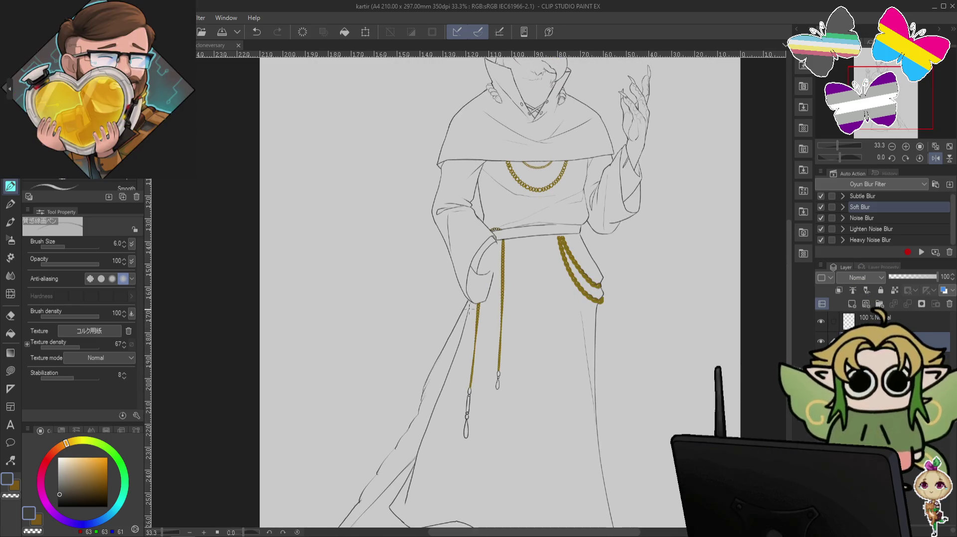
{"action": "key", "text": "ctrl+z"}
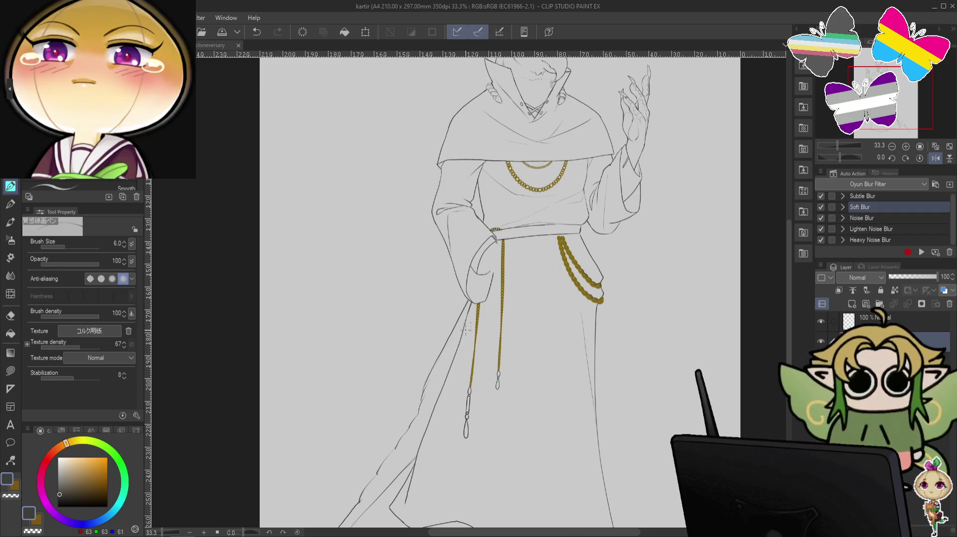
{"action": "left_click_drag", "start_coordinate": [716, 199], "coordinate": [689, 285]}
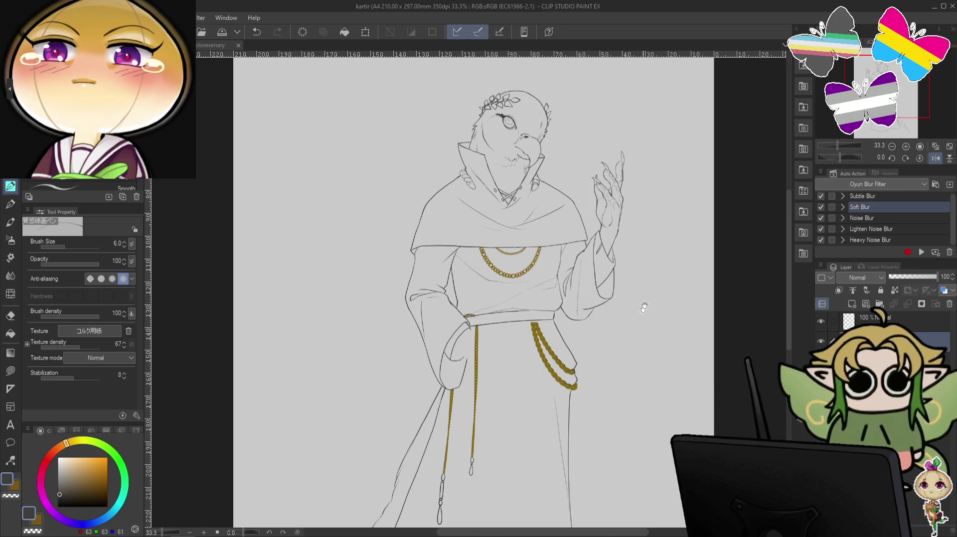
{"action": "left_click_drag", "start_coordinate": [641, 336], "coordinate": [683, 261]}
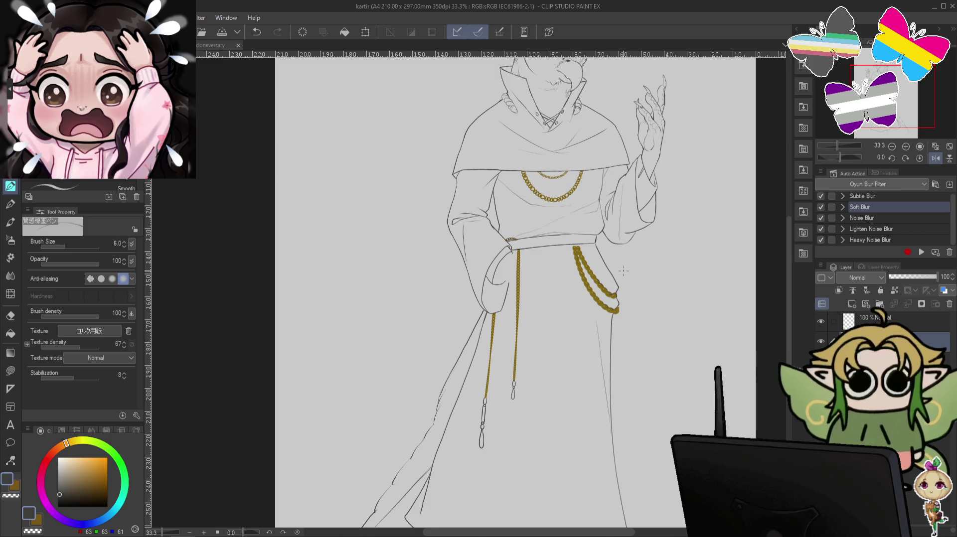
{"action": "left_click_drag", "start_coordinate": [514, 376], "coordinate": [507, 279]}
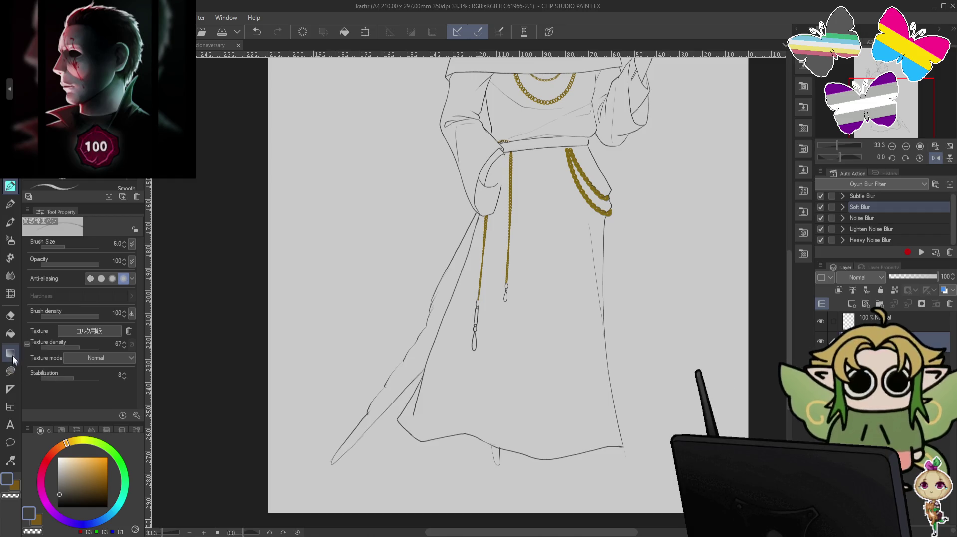
{"action": "left_click", "coordinate": [10, 315]}
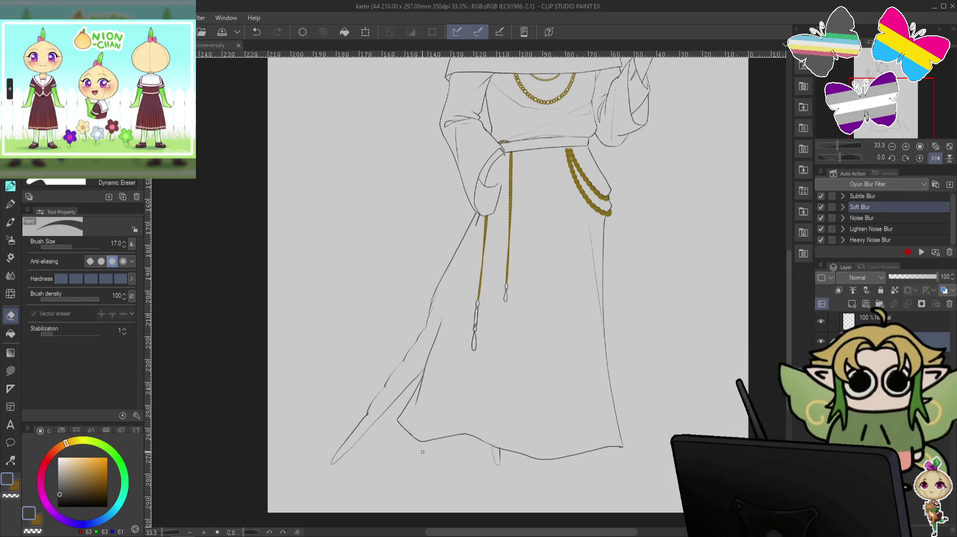
{"action": "key", "text": "p"}
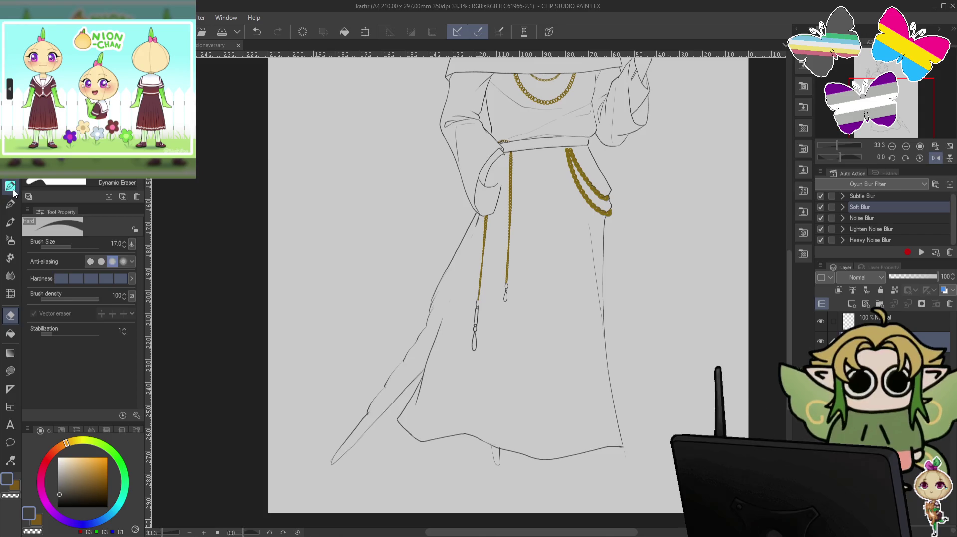
{"action": "mouse_move", "coordinate": [238, 331]}
{"action": "left_mouse_down"}
{"action": "mouse_move", "coordinate": [532, 370]}
{"action": "mouse_move", "coordinate": [554, 396]}
{"action": "left_mouse_up"}
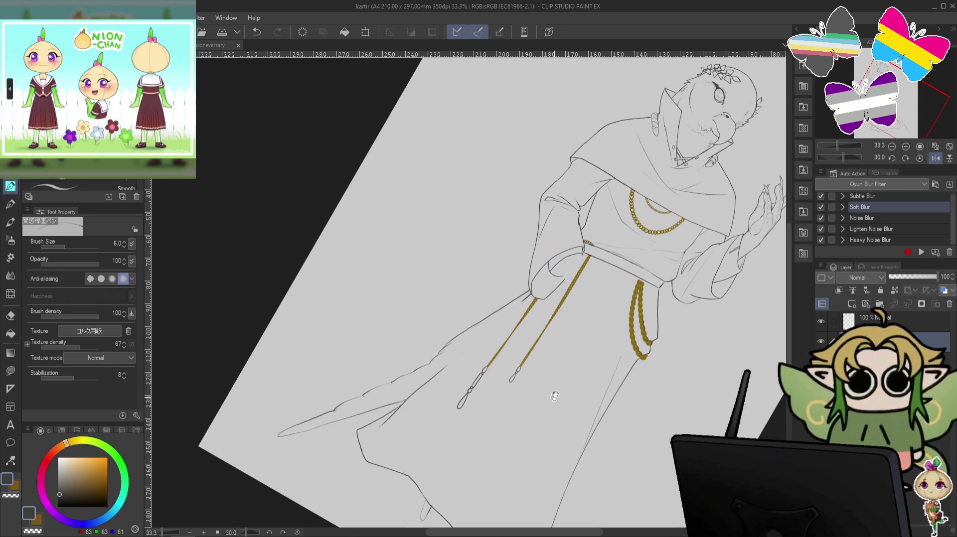
- Ease the canvas tilt and undo three recent strokes, including the stray mark near the sleeve
{"action": "key", "text": "minus"}
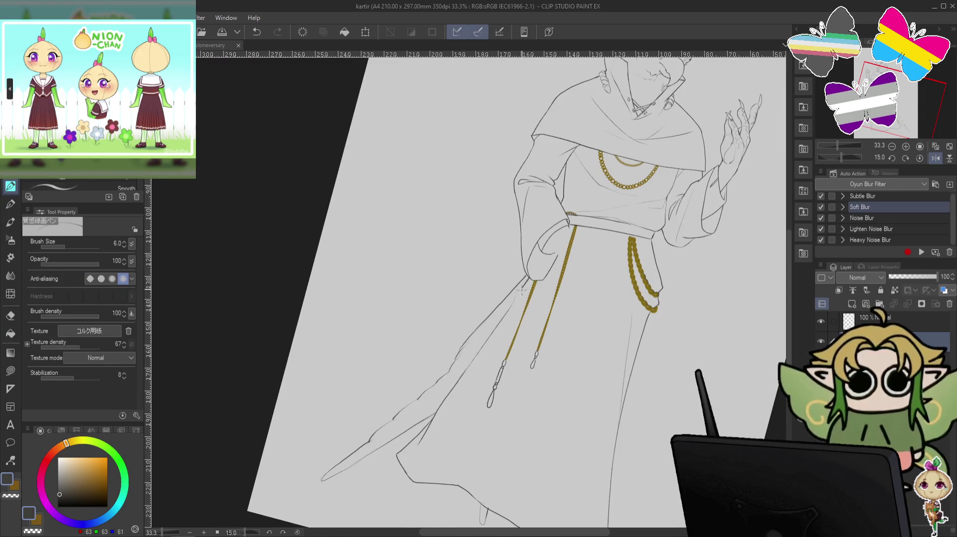
{"action": "key", "text": "ctrl+z"}
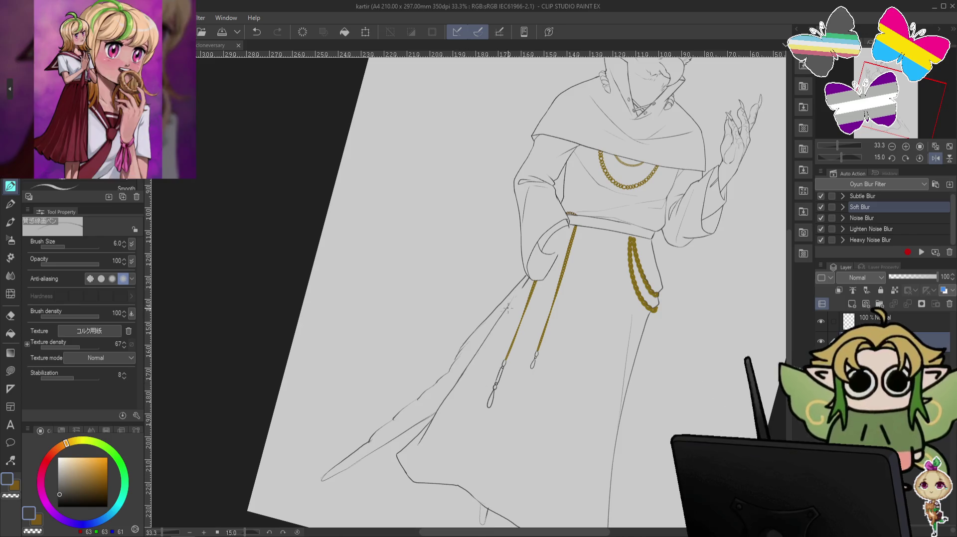
{"action": "key", "text": "ctrl+z"}
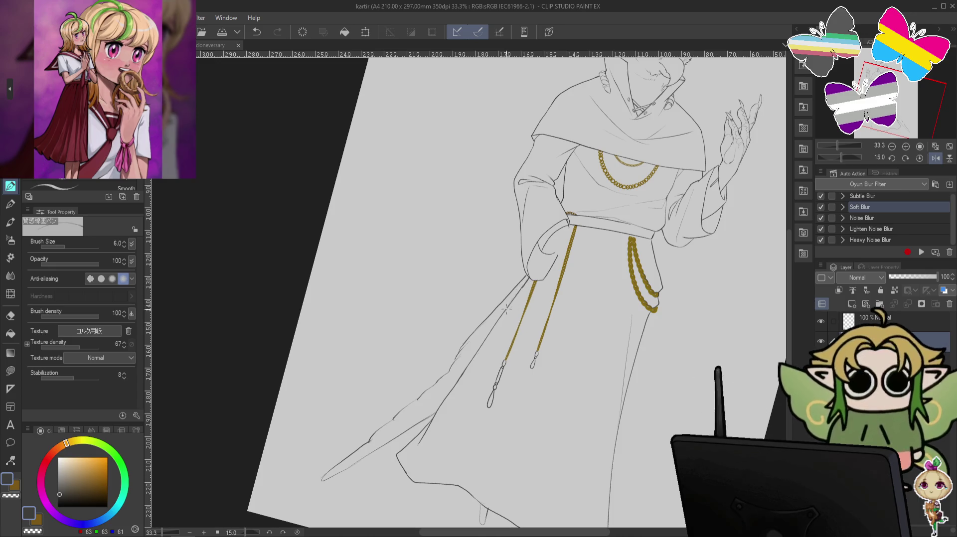
{"action": "key", "text": "ctrl+z"}
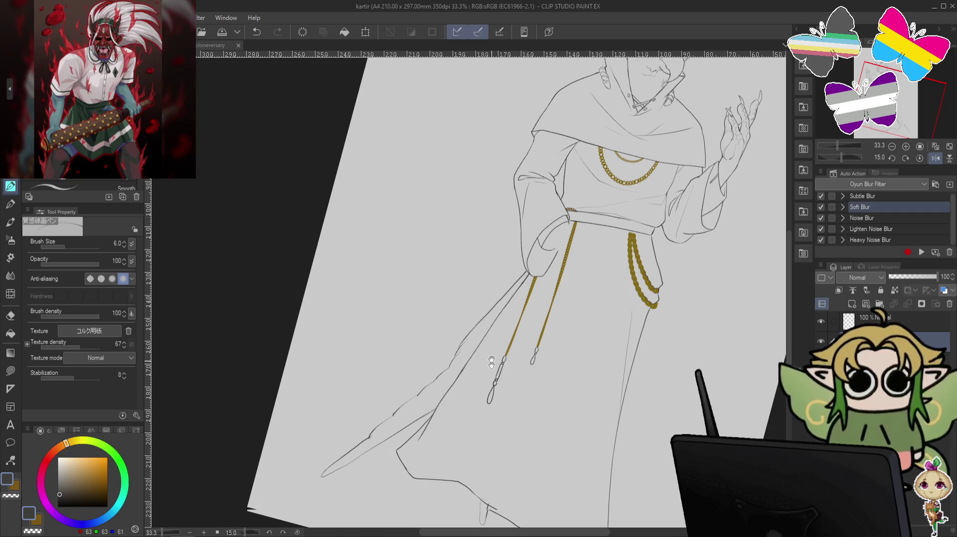
- Select the Liquify tool with the brush enlarged to 200
{"action": "left_click_drag", "start_coordinate": [434, 446], "coordinate": [437, 375]}
{"action": "left_click", "coordinate": [10, 295]}
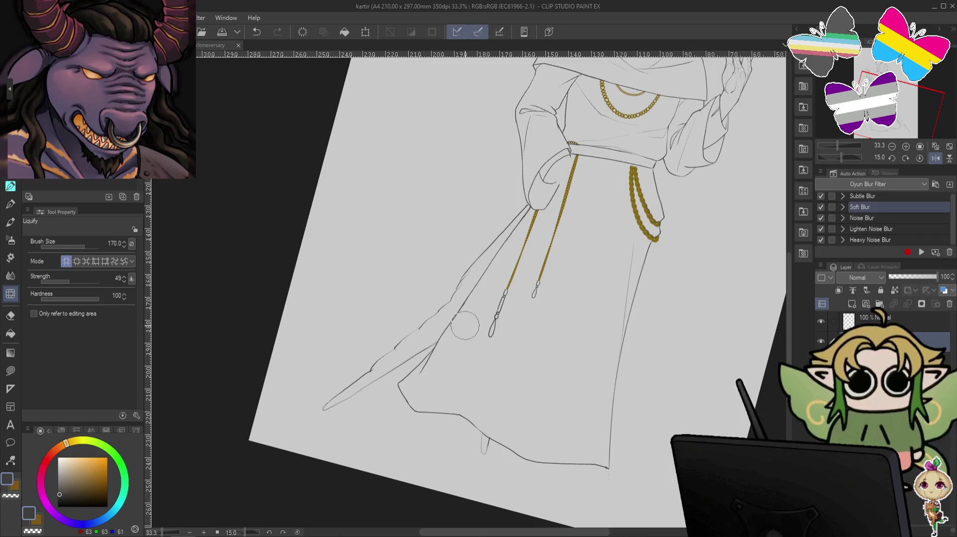
{"action": "key", "text": "bracketright"}
{"action": "key", "text": "bracketright"}
{"action": "key", "text": "bracketright"}
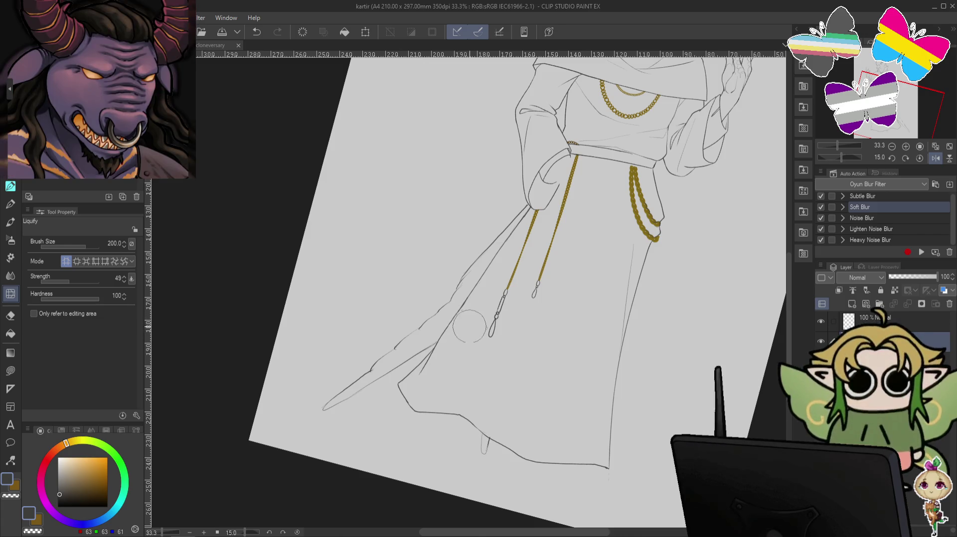
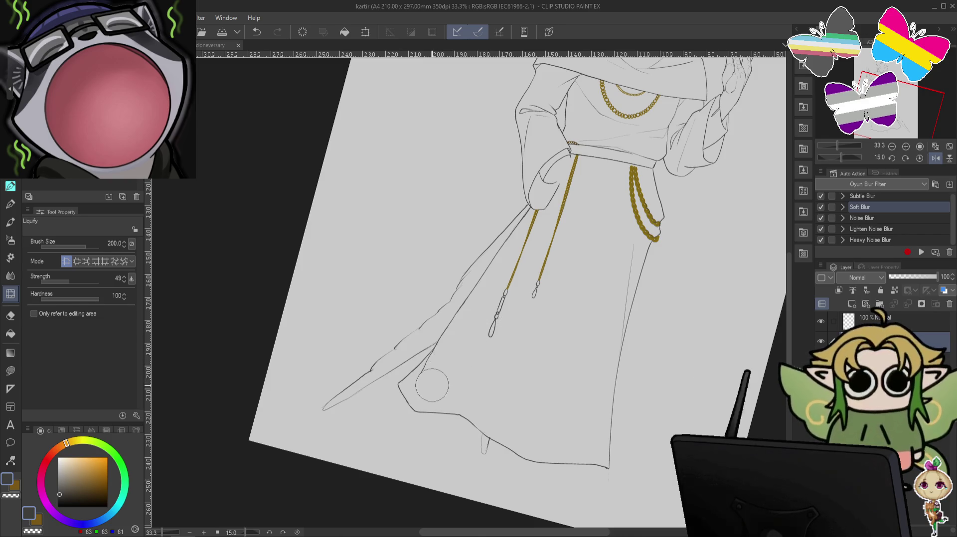
- Undo the last edit, return to the pen, and set the tilted canvas upright
{"action": "key", "text": "ctrl+z"}
{"action": "left_click", "coordinate": [10, 186]}
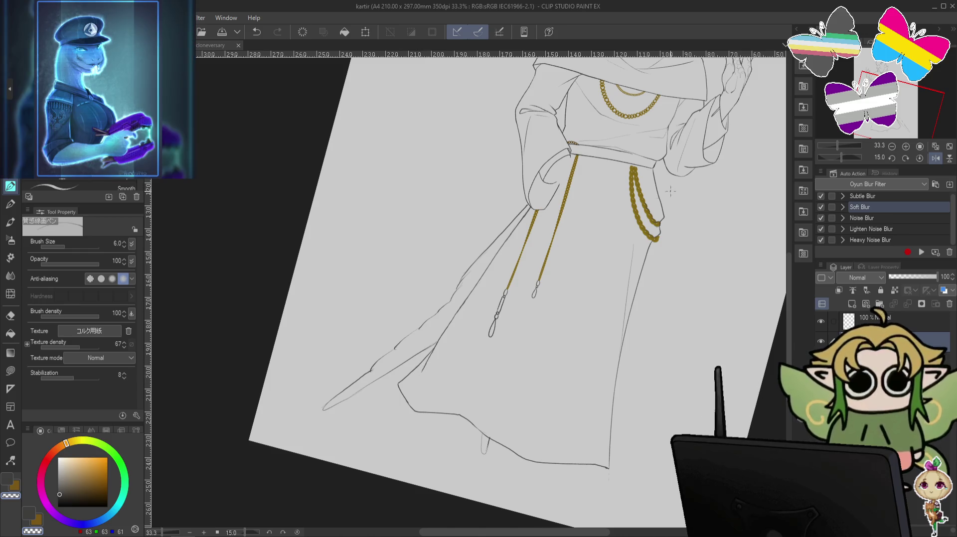
{"action": "key", "text": "ctrl+@"}
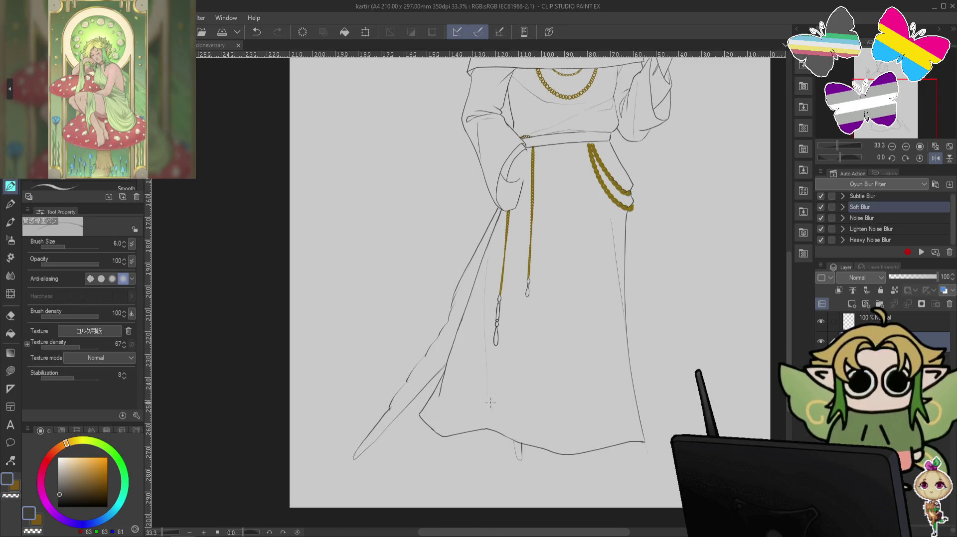
- Undo three stray strokes and draw a new fold line down the lower robe
{"action": "key", "text": "ctrl+z"}
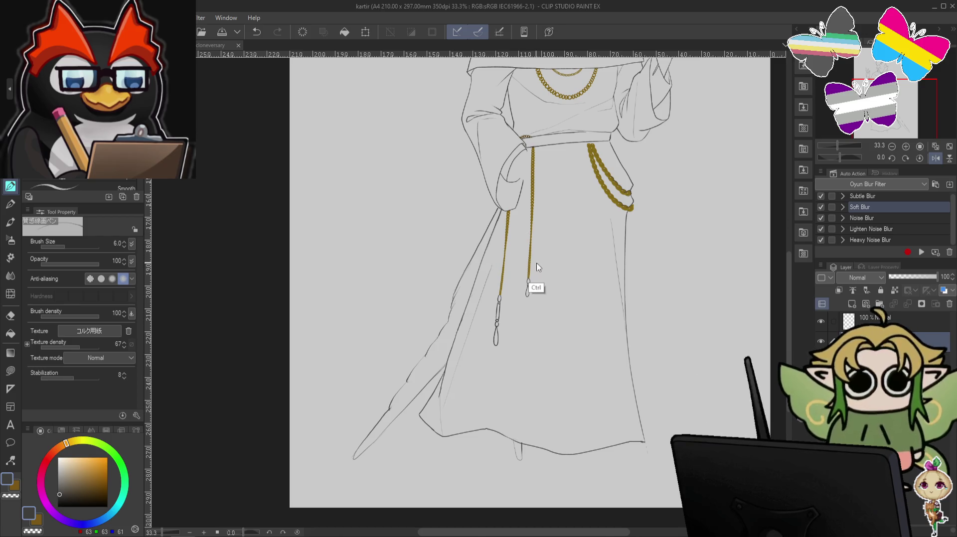
{"action": "key", "text": "ctrl+z"}
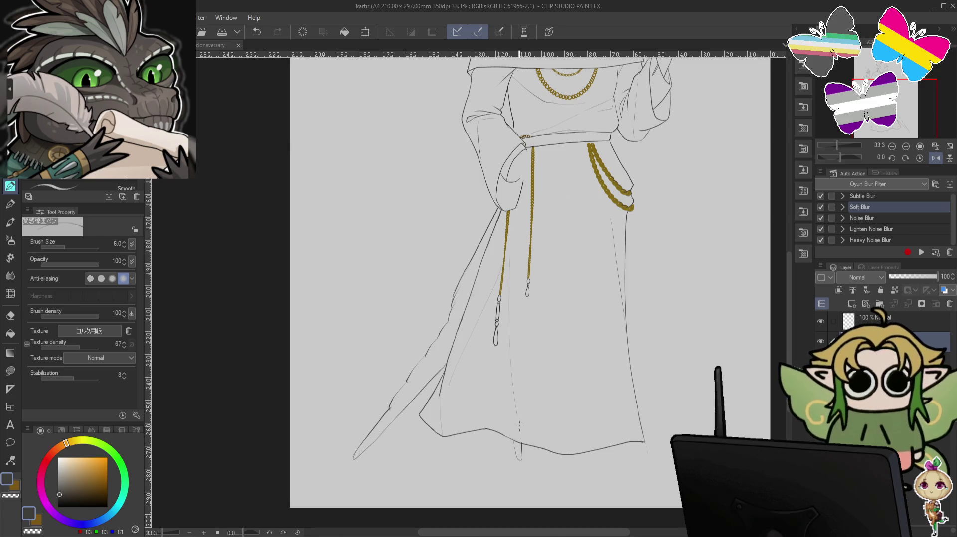
{"action": "key", "text": "ctrl+z"}
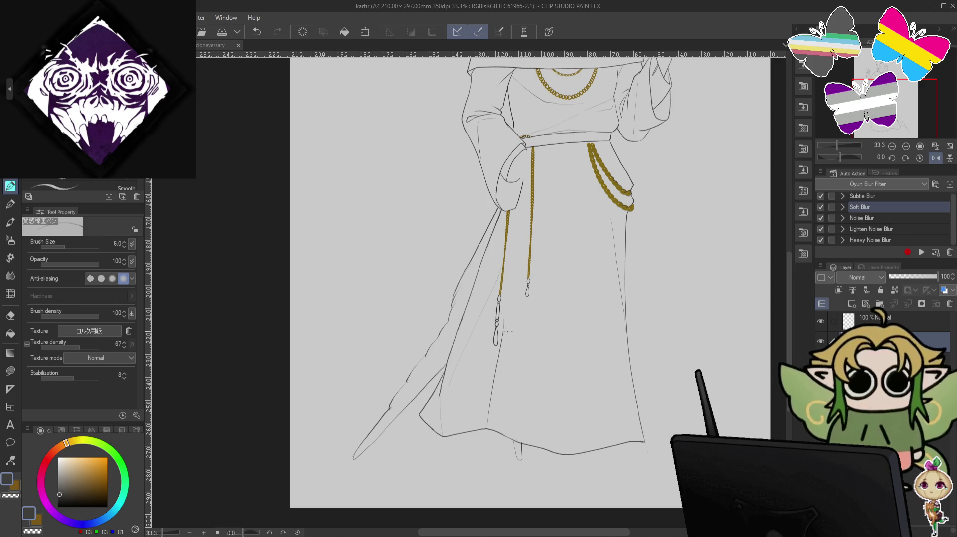
{"action": "left_click_drag", "start_coordinate": [498, 348], "coordinate": [523, 433]}
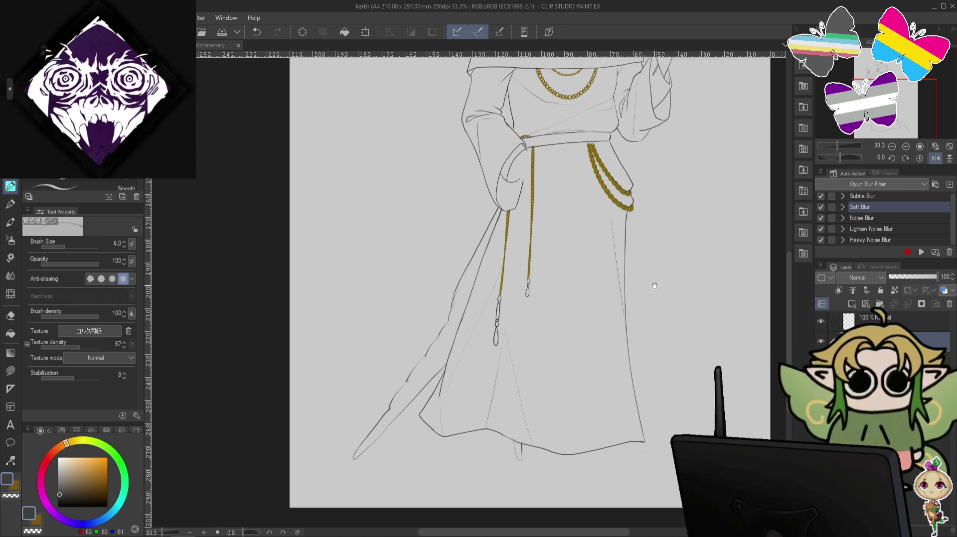
{"action": "left_click_drag", "start_coordinate": [655, 285], "coordinate": [626, 318]}
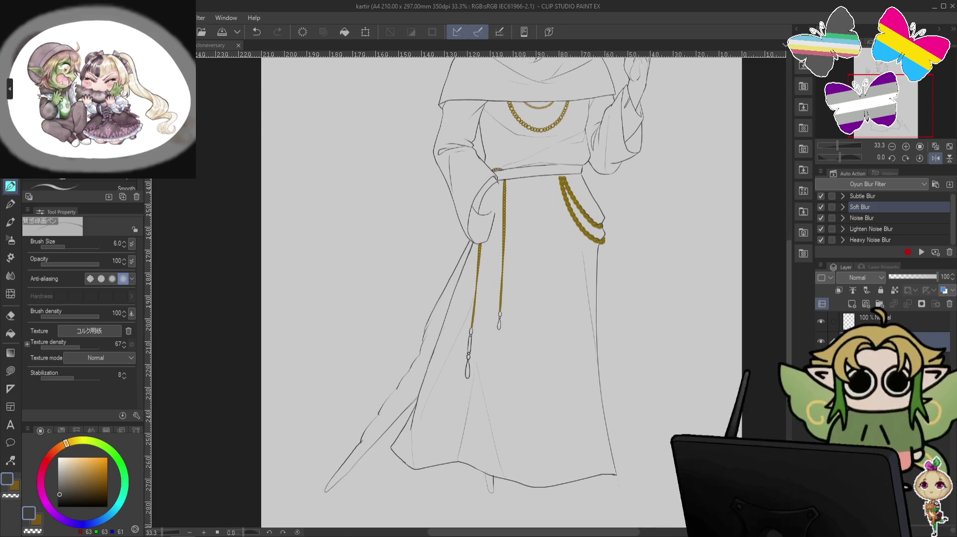
- Show the rough wings-and-clawed-feet sketch layer and briefly hide the lineart to compare
{"action": "left_click", "coordinate": [820, 361]}
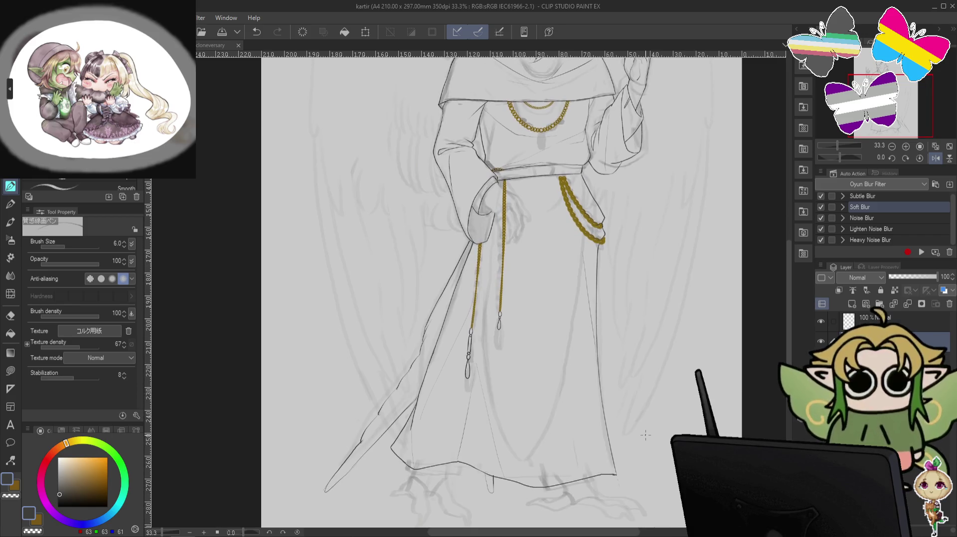
{"action": "left_click", "coordinate": [820, 342]}
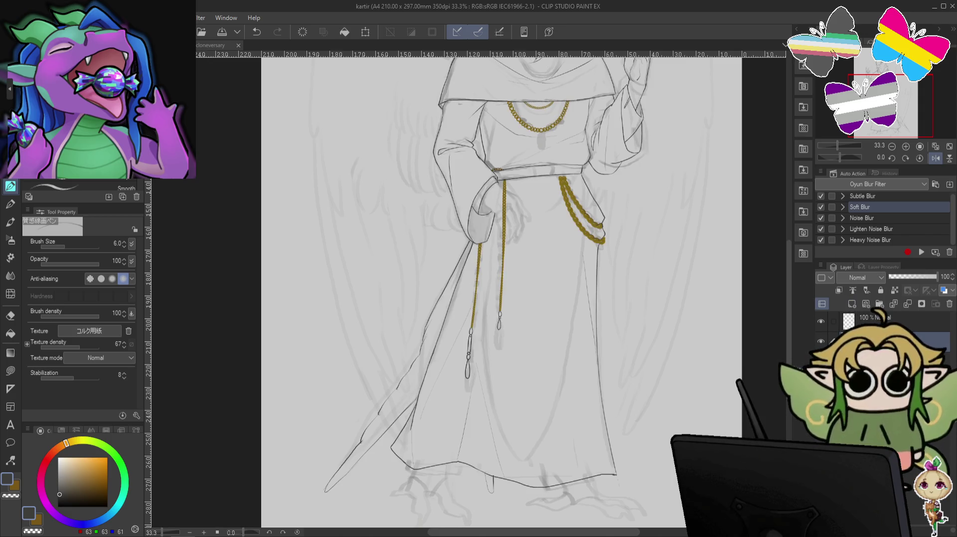
{"action": "left_click_drag", "start_coordinate": [616, 262], "coordinate": [454, 261]}
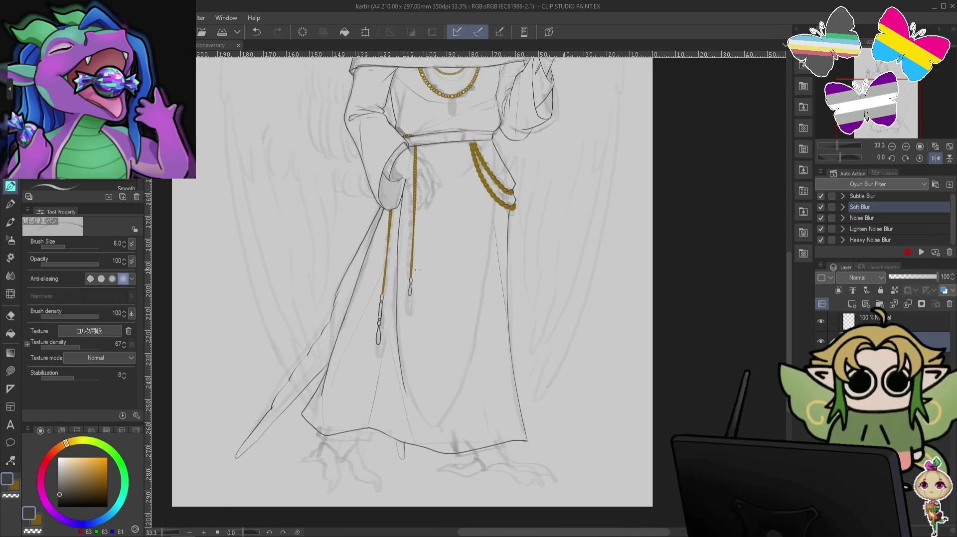
- Draw a robe fold line below the chain, then redraw it slightly longer
{"action": "left_click_drag", "start_coordinate": [412, 299], "coordinate": [430, 422]}
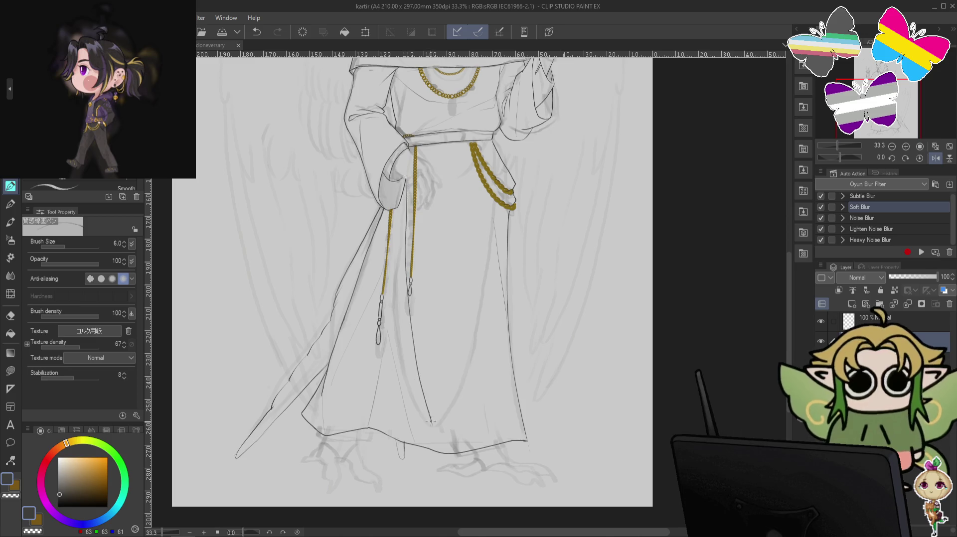
{"action": "key", "text": "ctrl+z"}
{"action": "left_click_drag", "start_coordinate": [412, 244], "coordinate": [447, 420]}
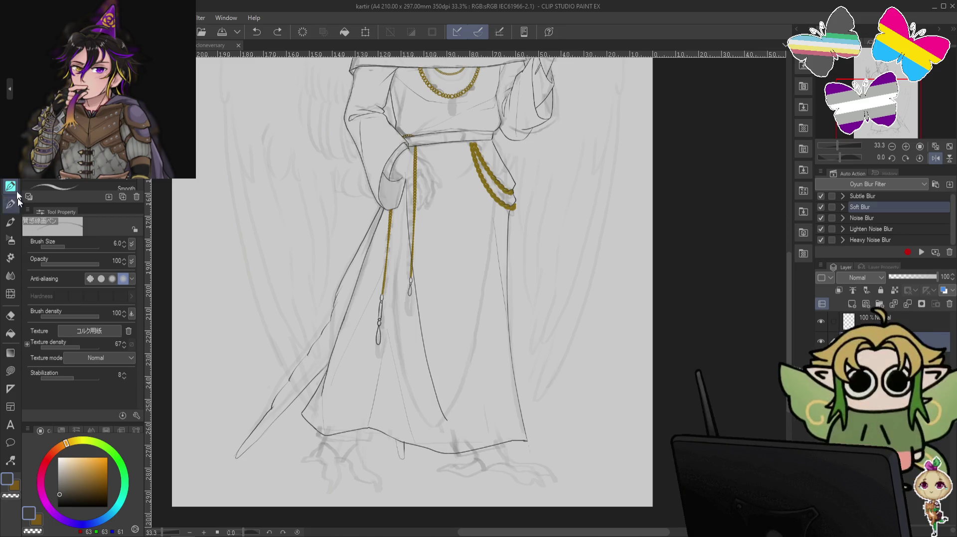
- Lasso the robe's inner fold lines, flip horizontally, tilt about 3.2° onto the right half, deselect
{"action": "key", "text": "m"}
{"action": "left_click_drag", "start_coordinate": [407, 145], "coordinate": [424, 145]}
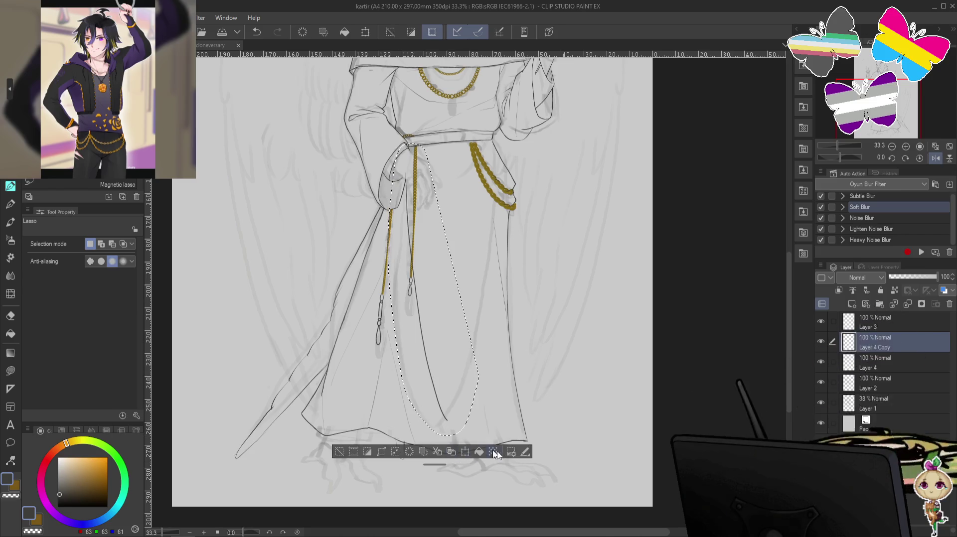
{"action": "left_click", "coordinate": [465, 453]}
{"action": "left_click_drag", "start_coordinate": [506, 422], "coordinate": [511, 426]}
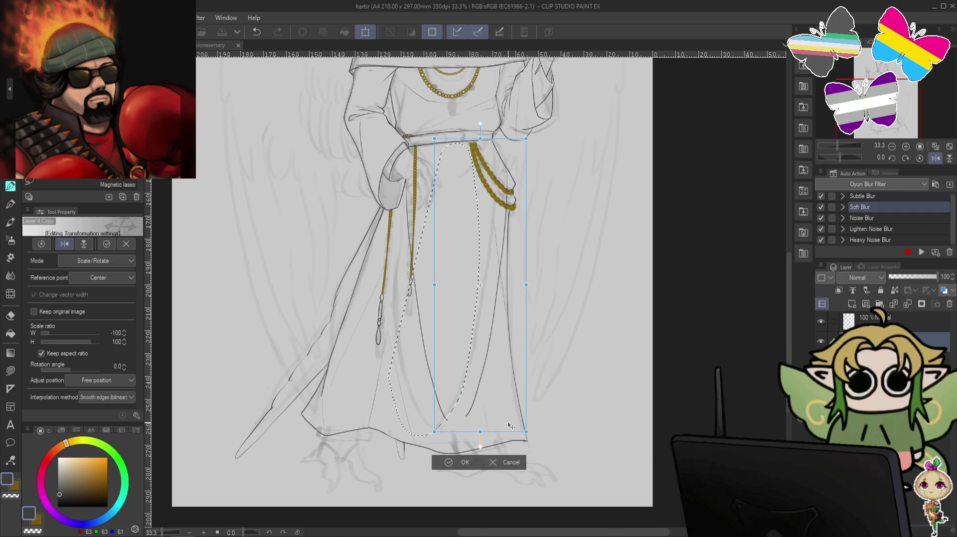
{"action": "left_click_drag", "start_coordinate": [573, 414], "coordinate": [625, 391]}
{"action": "mouse_move", "coordinate": [507, 388]}
{"action": "left_mouse_down"}
{"action": "mouse_move", "coordinate": [500, 382]}
{"action": "mouse_move", "coordinate": [618, 357]}
{"action": "left_mouse_up"}
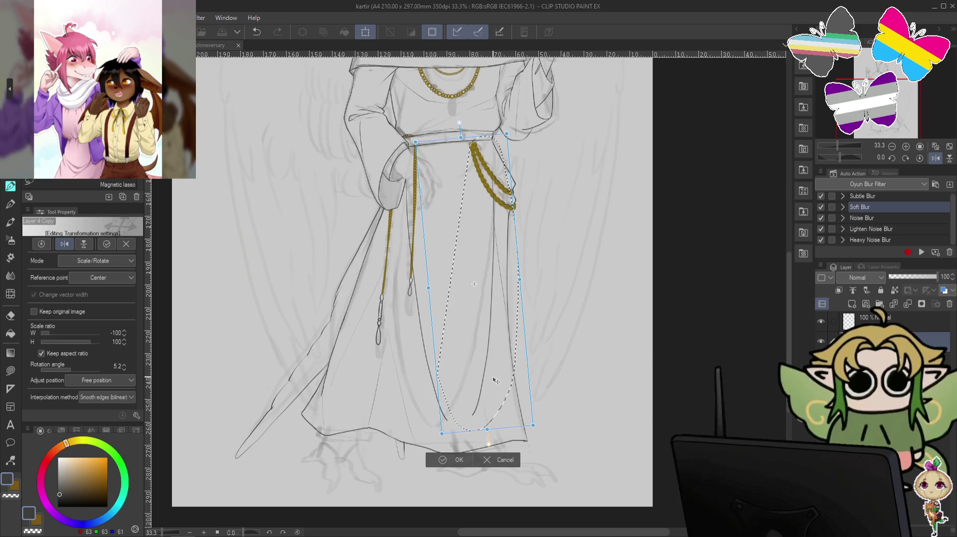
{"action": "left_click_drag", "start_coordinate": [496, 381], "coordinate": [495, 386]}
{"action": "left_click_drag", "start_coordinate": [558, 368], "coordinate": [571, 379]}
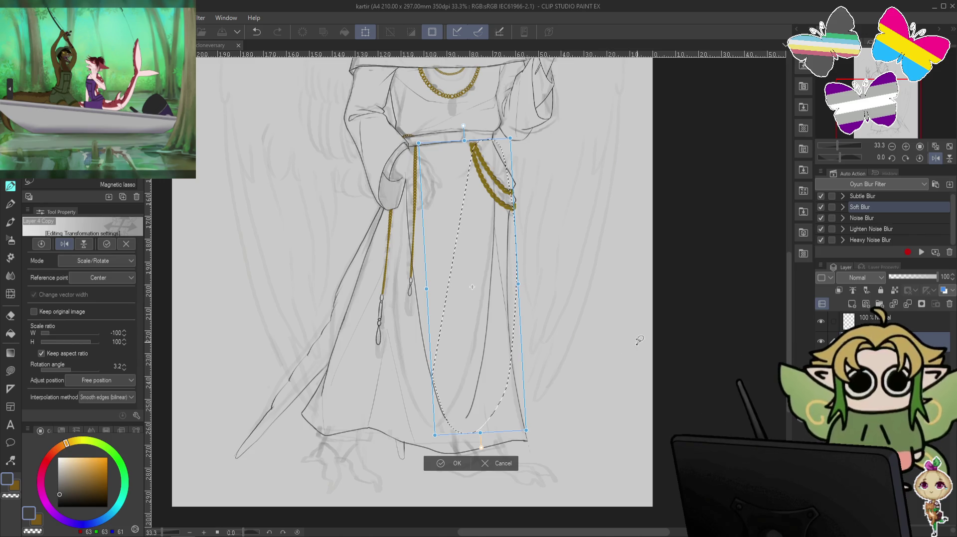
{"action": "key", "text": "Return"}
{"action": "key", "text": "ctrl+d"}
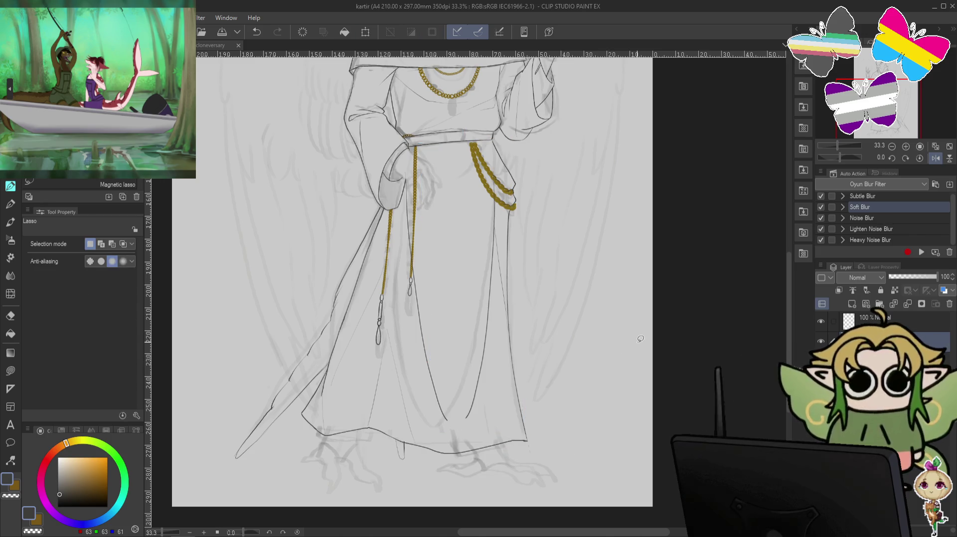
- Return to the pen and undo two stray strokes near the gold chain
{"action": "key", "text": "p"}
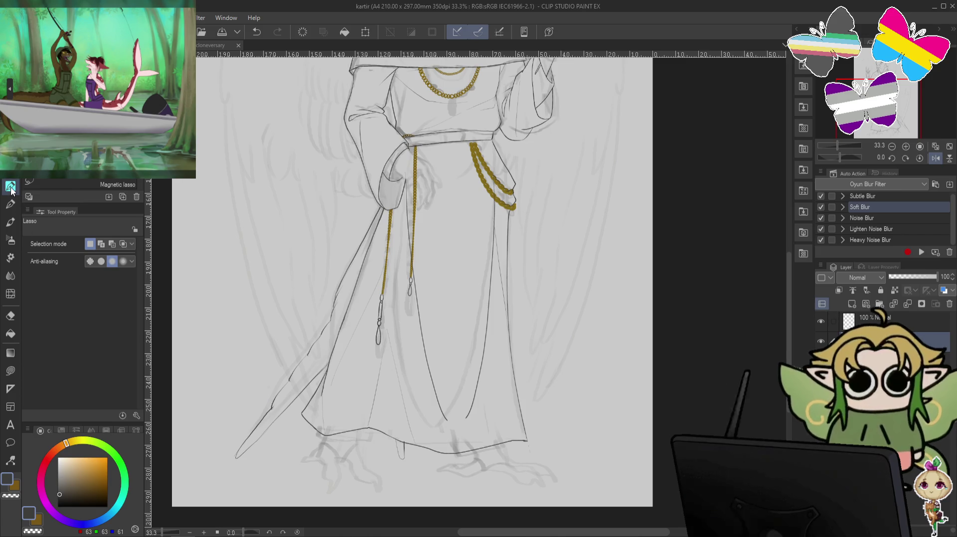
{"action": "scroll", "coordinate": [561, 209], "scroll_direction": "up", "scroll_amount": 3}
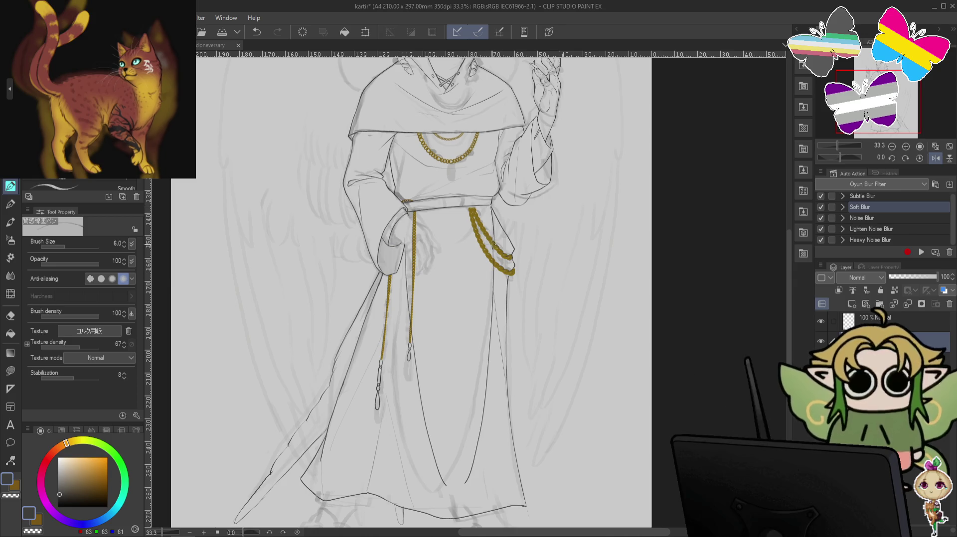
{"action": "key", "text": "ctrl+z"}
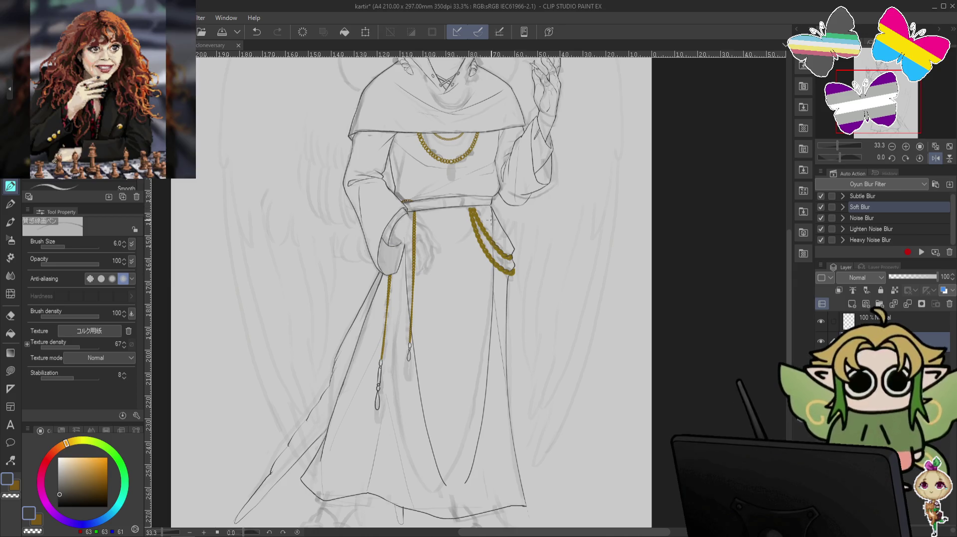
{"action": "key", "text": "ctrl+z"}
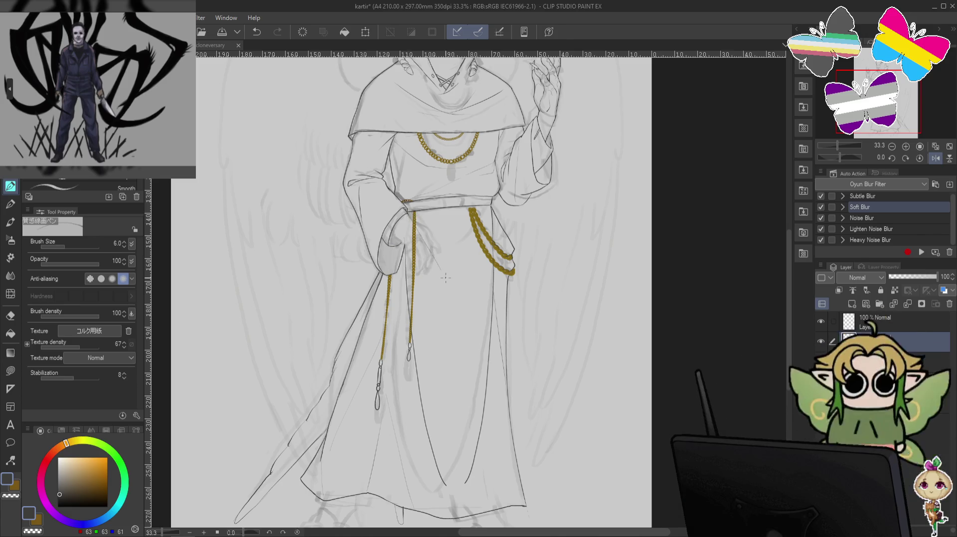
- Try and undo a diagonal fold below the belt, then mirror the canvas view horizontally
{"action": "left_click_drag", "start_coordinate": [416, 229], "coordinate": [441, 273]}
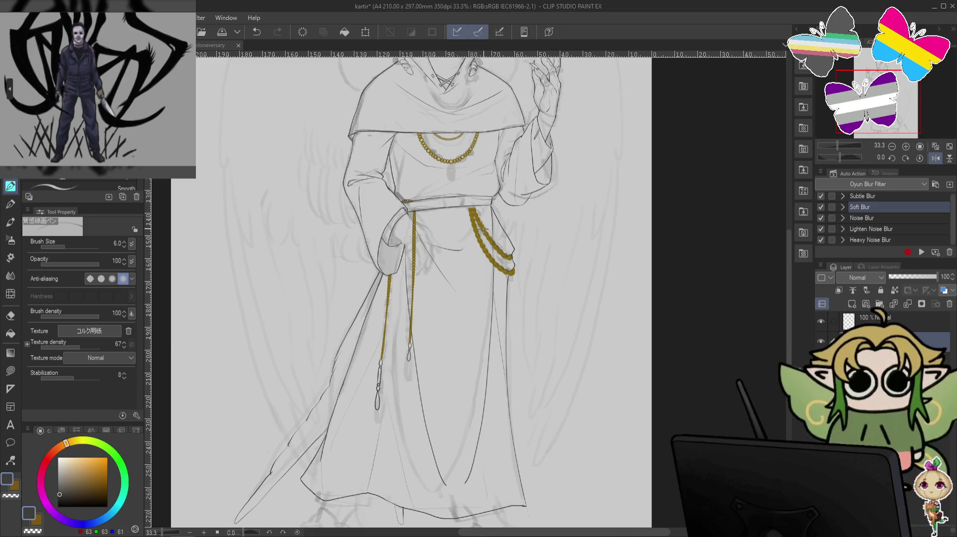
{"action": "key", "text": "ctrl+z"}
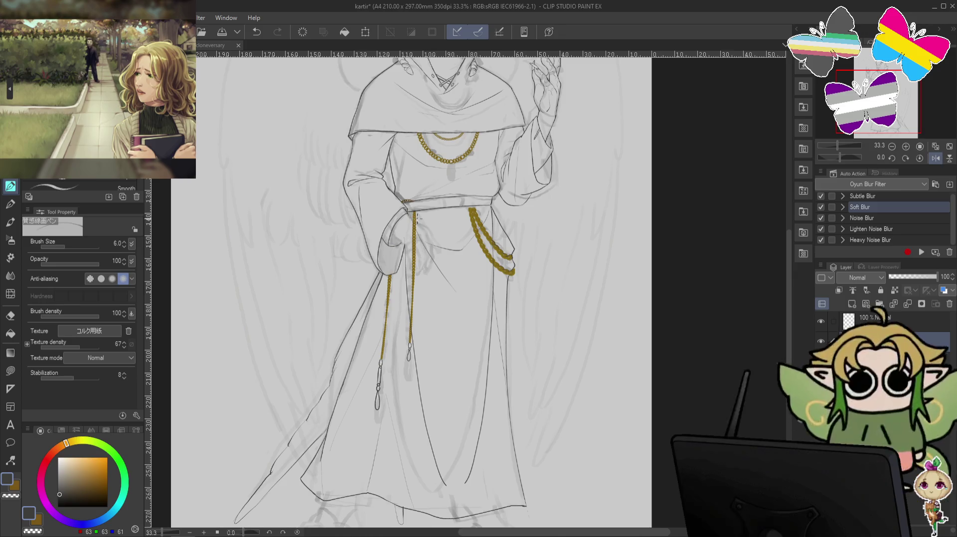
{"action": "key", "text": "ctrl+z"}
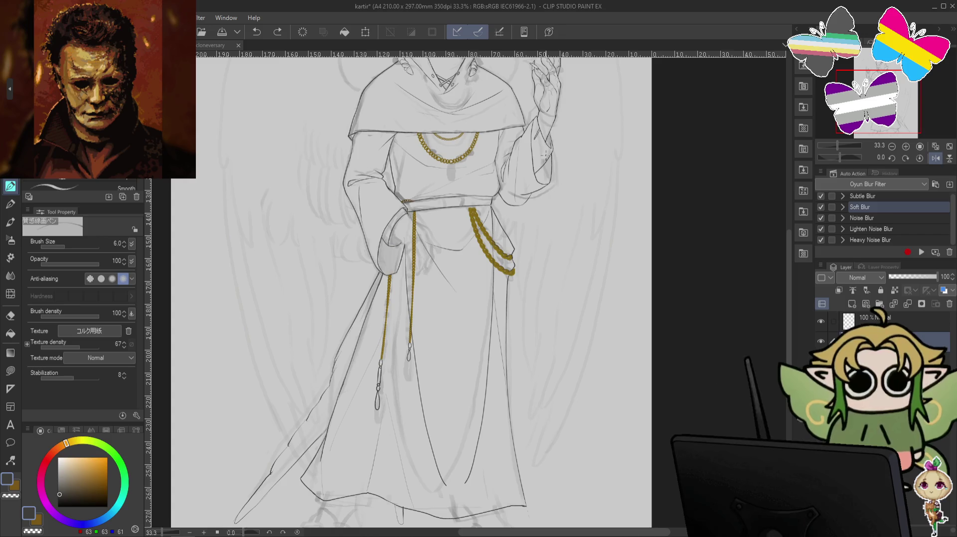
{"action": "key", "text": "h"}
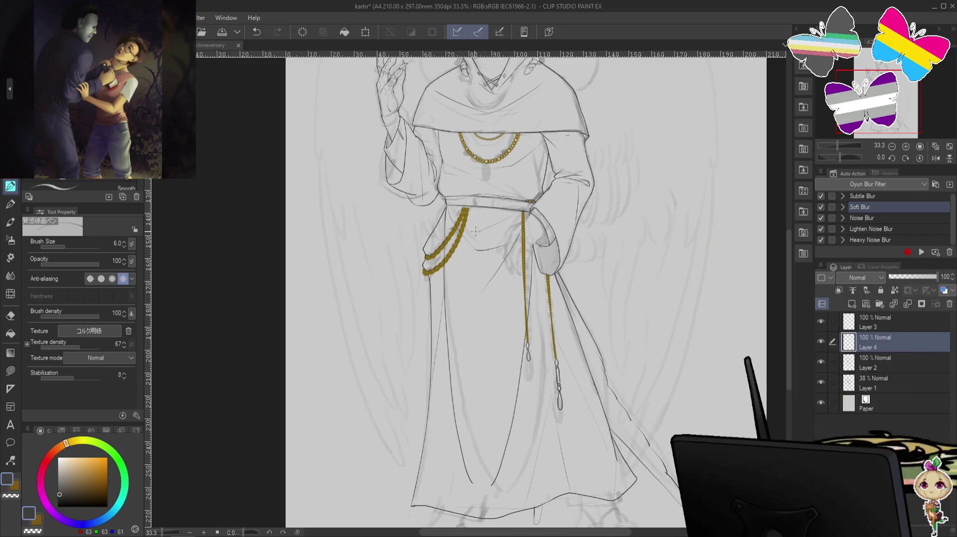
- Undo three recent edits
{"action": "key", "text": "ctrl+z"}
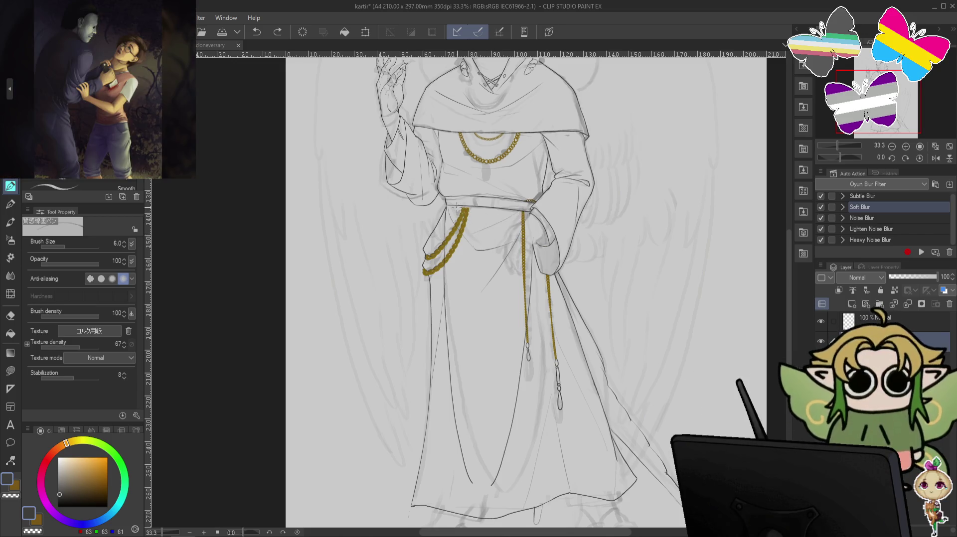
{"action": "key", "text": "ctrl+z"}
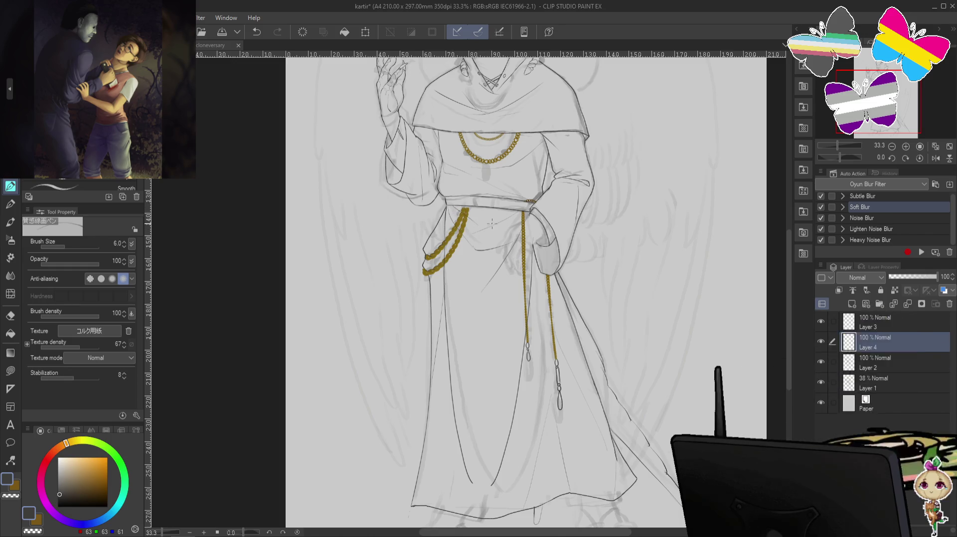
{"action": "key", "text": "ctrl+z"}
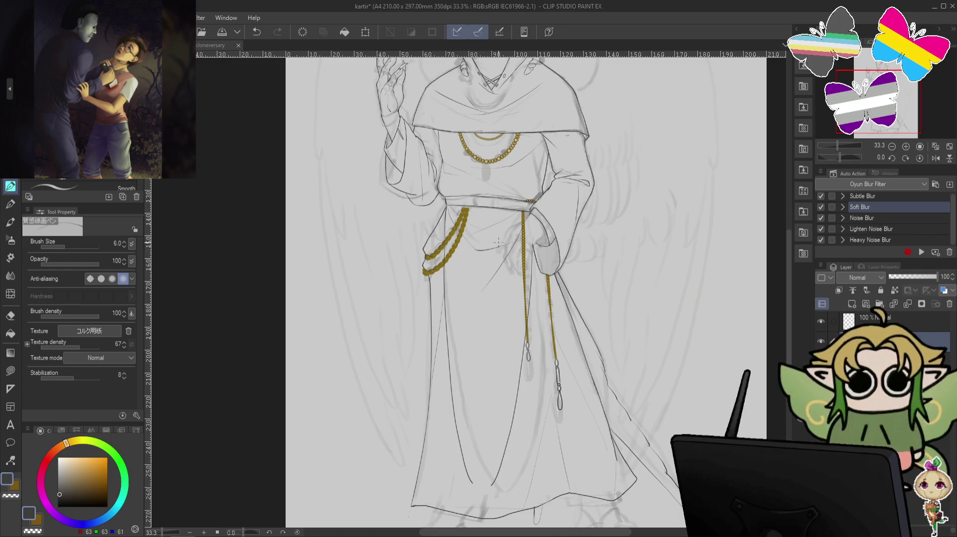
{"action": "left_click", "coordinate": [492, 220]}
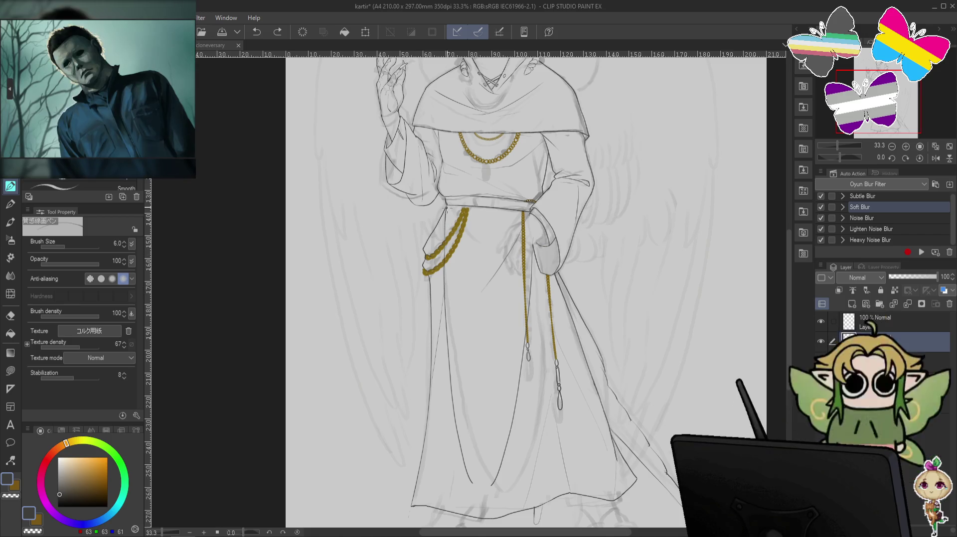
- Draw short fold strokes beside the left chain and near the belt chain, undoing one miss
{"action": "left_click_drag", "start_coordinate": [458, 245], "coordinate": [466, 271]}
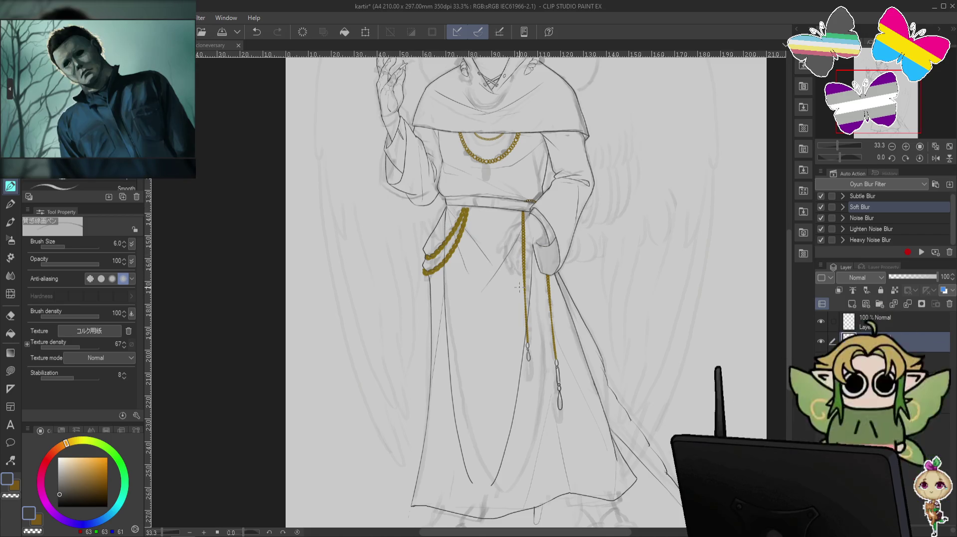
{"action": "key", "text": "ctrl+z"}
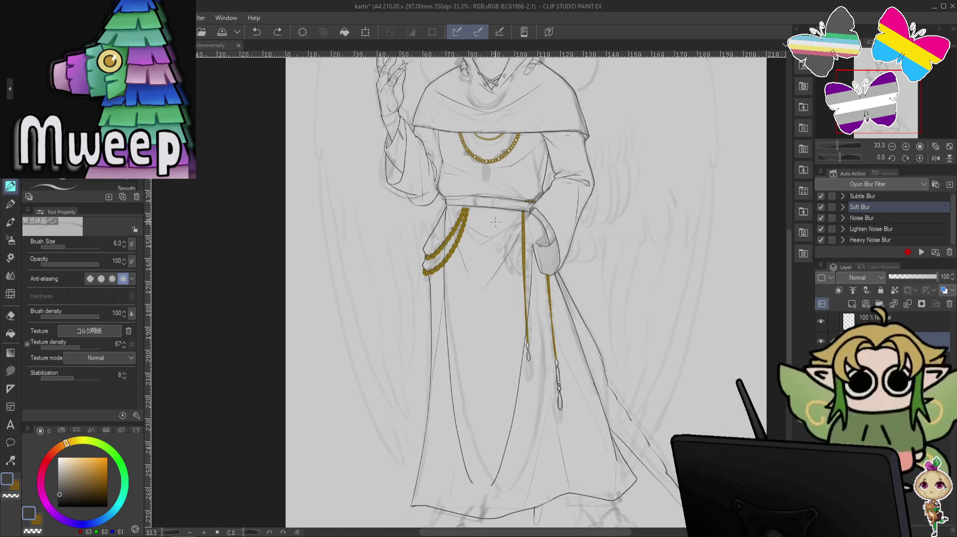
{"action": "left_click_drag", "start_coordinate": [527, 211], "coordinate": [535, 209]}
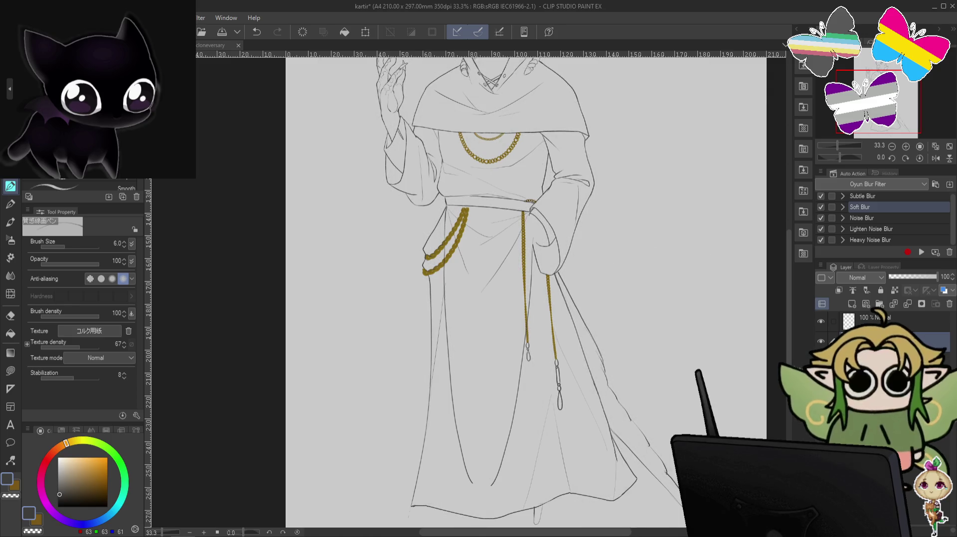
- Undo the stray stroke near the robe hem and switch to the transparent colour
{"action": "left_click_drag", "start_coordinate": [488, 531], "coordinate": [465, 367]}
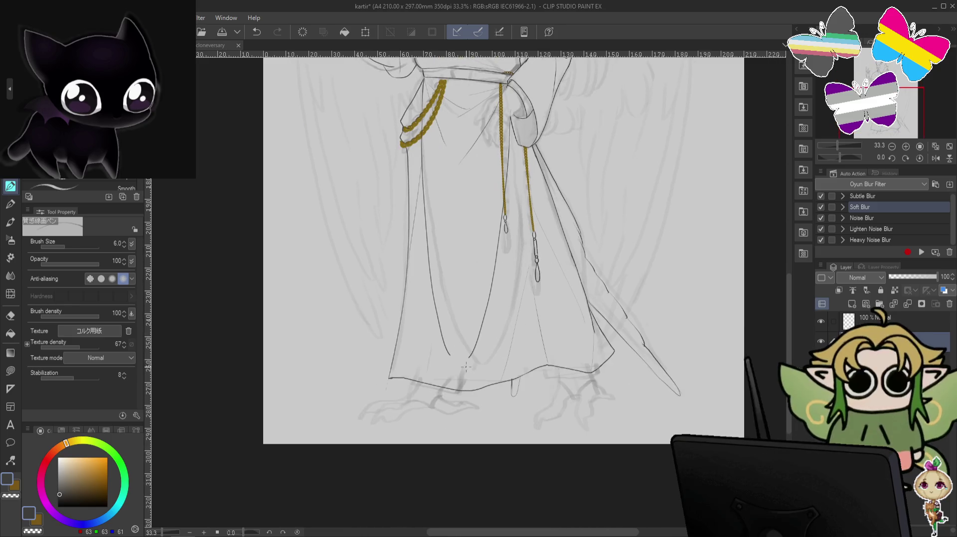
{"action": "key", "text": "ctrl+z"}
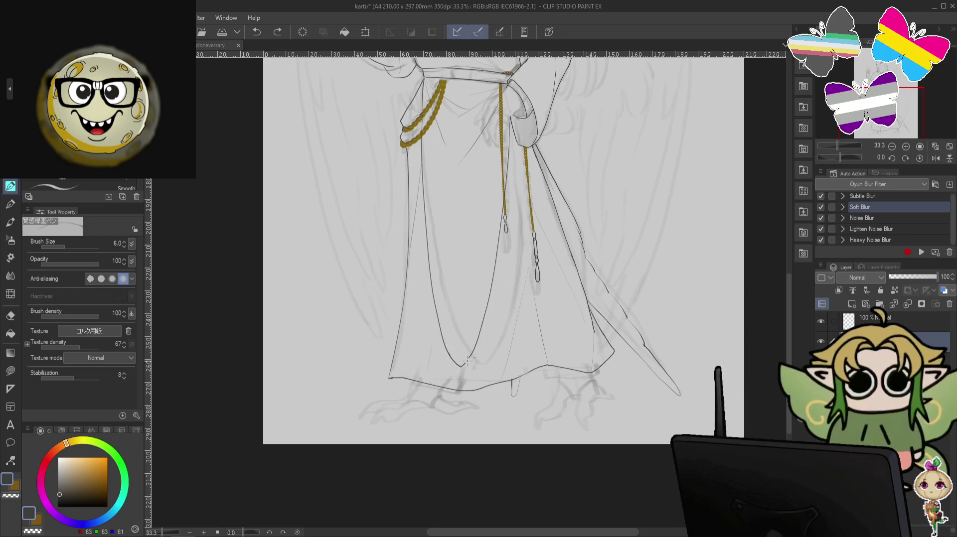
{"action": "key", "text": "c"}
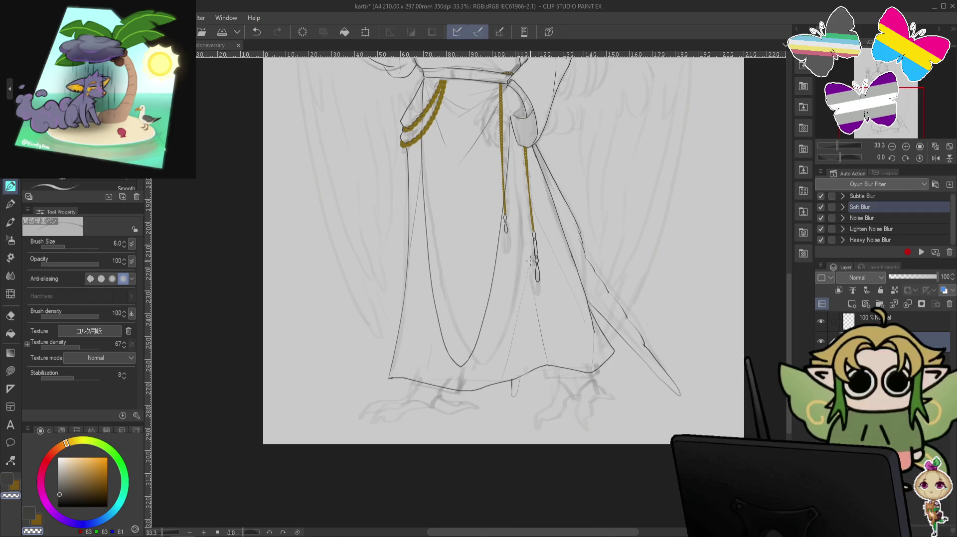
- Zoom out to review the whole figure, then zoom back in and redraw the robe's slit line
{"action": "left_click_drag", "start_coordinate": [683, 228], "coordinate": [680, 337]}
{"action": "left_click_drag", "start_coordinate": [676, 283], "coordinate": [679, 334]}
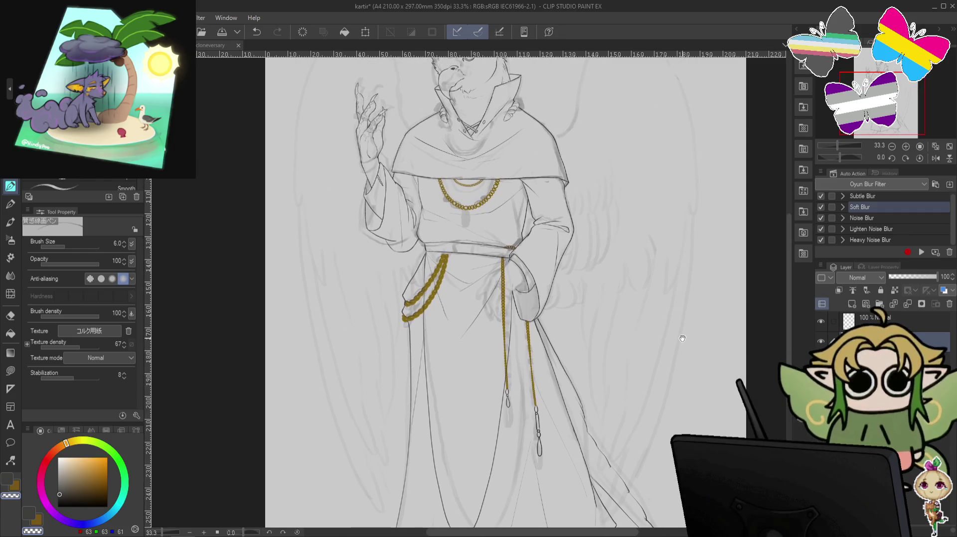
{"action": "key", "text": "ctrl+minus"}
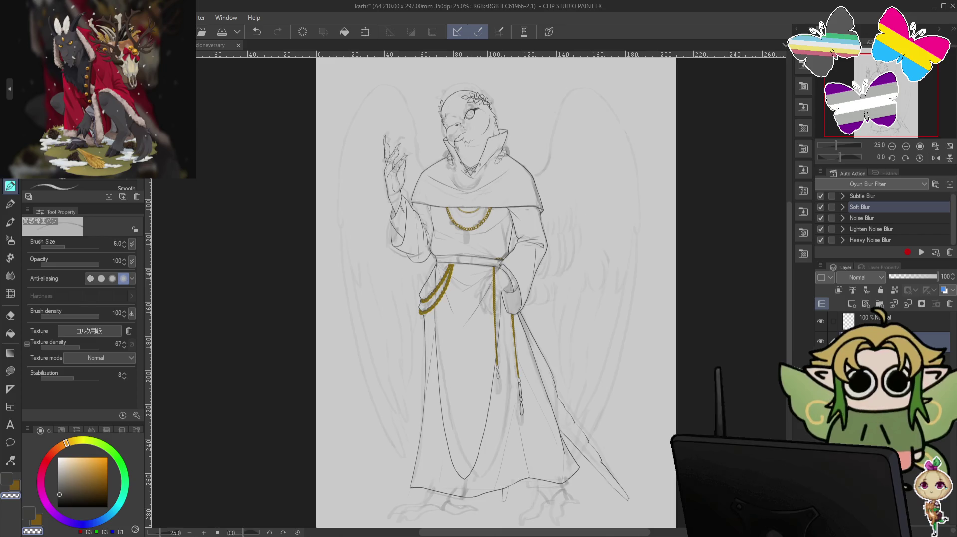
{"action": "left_click_drag", "start_coordinate": [610, 500], "coordinate": [601, 474]}
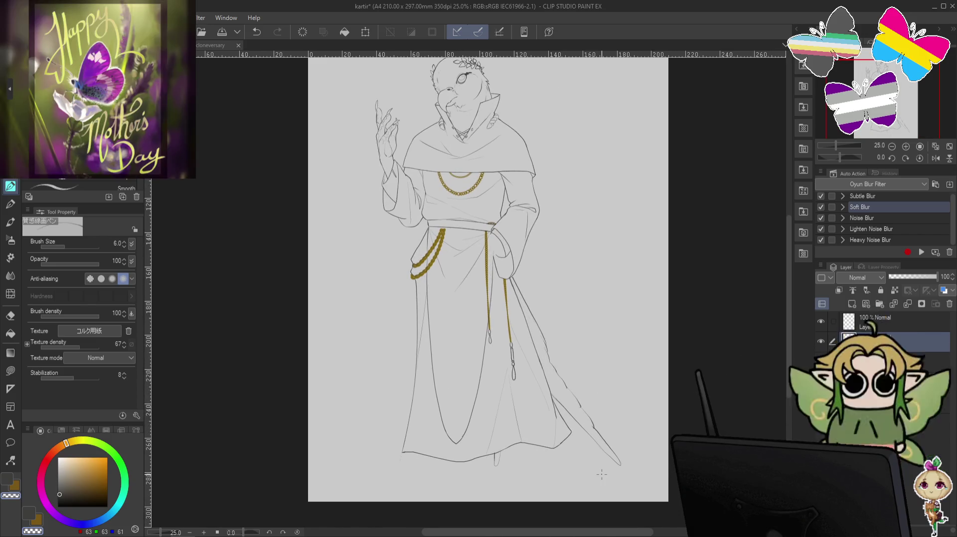
{"action": "left_click_drag", "start_coordinate": [601, 475], "coordinate": [440, 312]}
{"action": "key", "text": "ctrl+plus"}
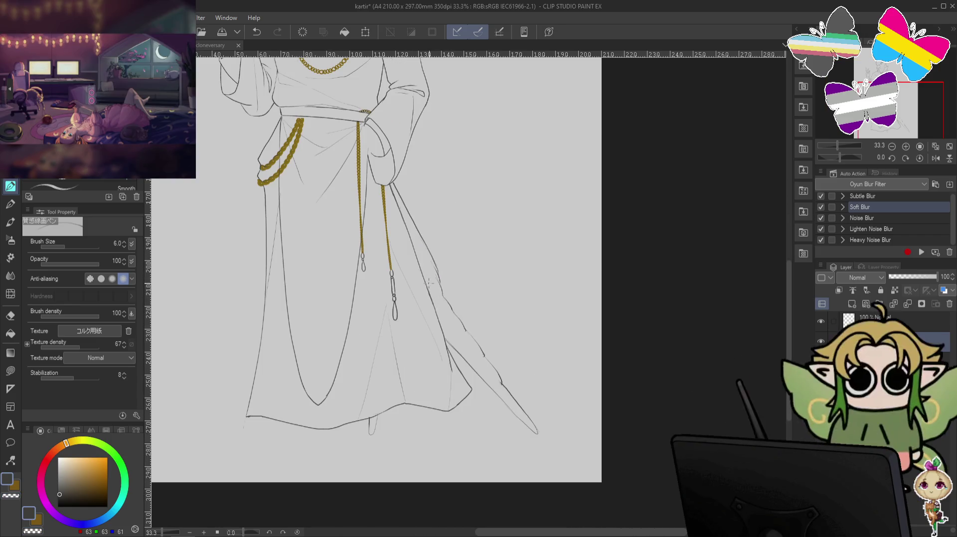
{"action": "key", "text": "ctrl+z"}
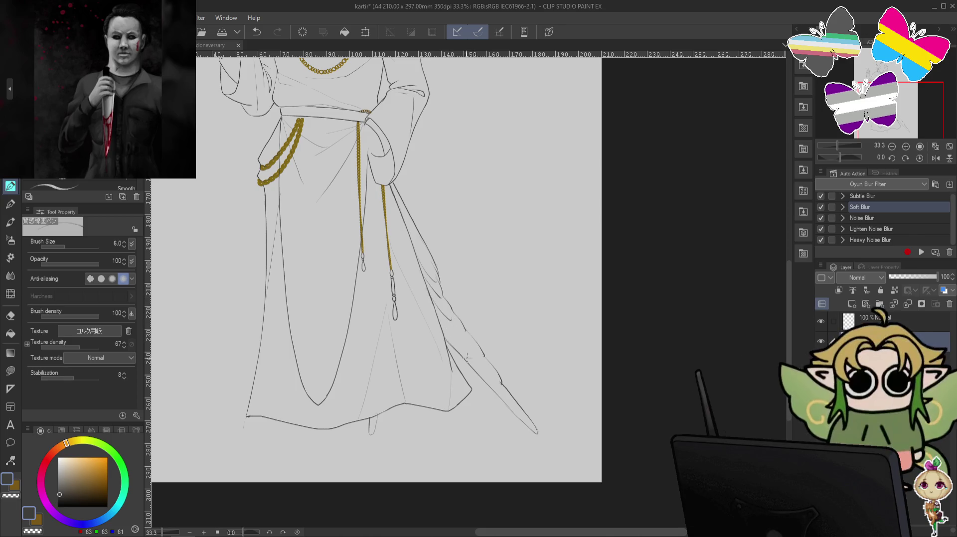
{"action": "left_click_drag", "start_coordinate": [452, 321], "coordinate": [470, 355]}
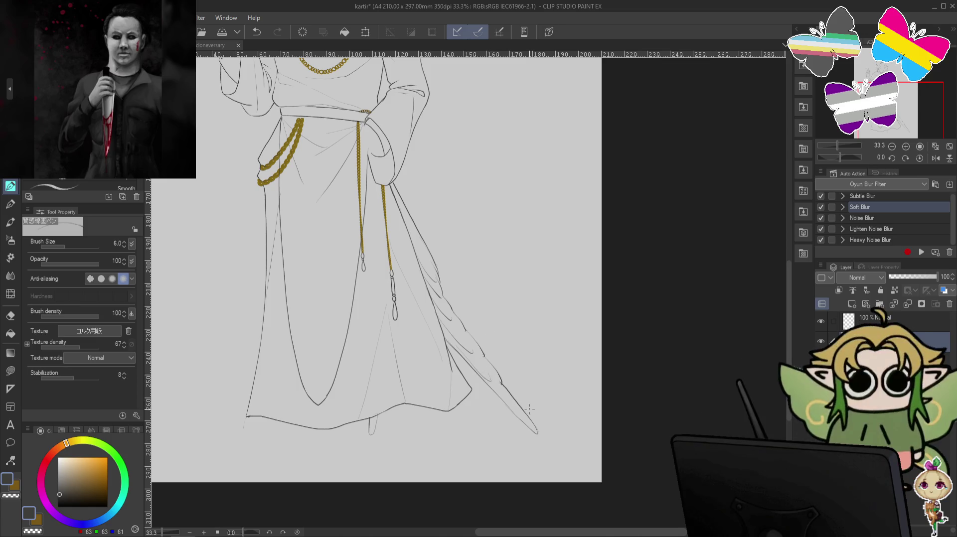
- Compare layer visibility and make Layer 2 the active drawing layer
{"action": "left_click_drag", "start_coordinate": [528, 249], "coordinate": [548, 364]}
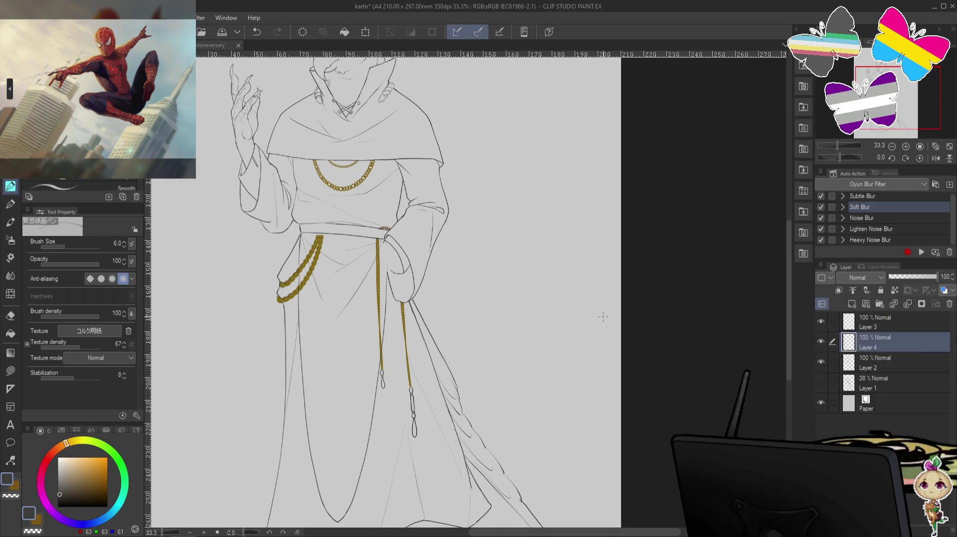
{"action": "left_click", "coordinate": [820, 362]}
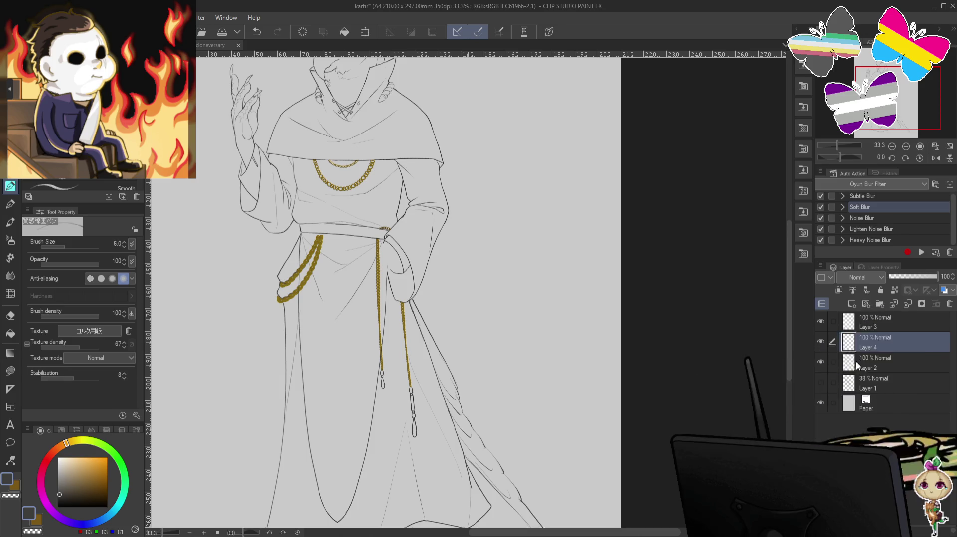
{"action": "left_click", "coordinate": [857, 362]}
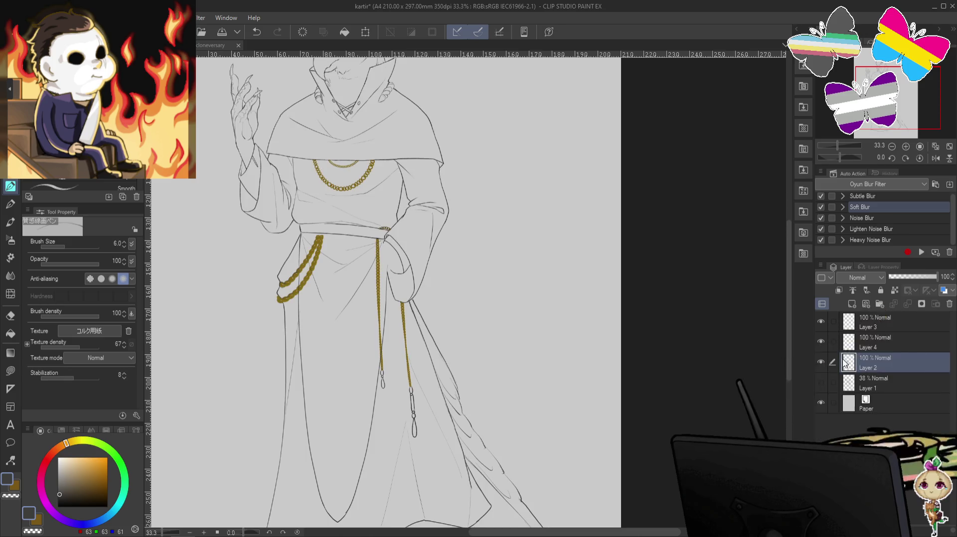
{"action": "left_click", "coordinate": [820, 342]}
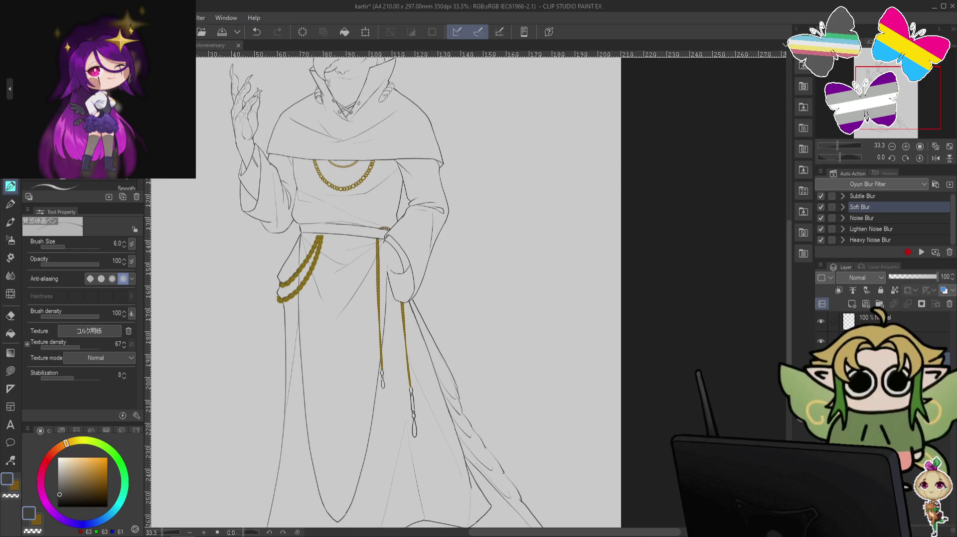
- Zoom to 66.7%, pan to the waist, and add a short stroke along the belt line
{"action": "key", "text": "ctrl+plus"}
{"action": "key", "text": "ctrl+plus"}
{"action": "left_click_drag", "start_coordinate": [418, 257], "coordinate": [618, 203]}
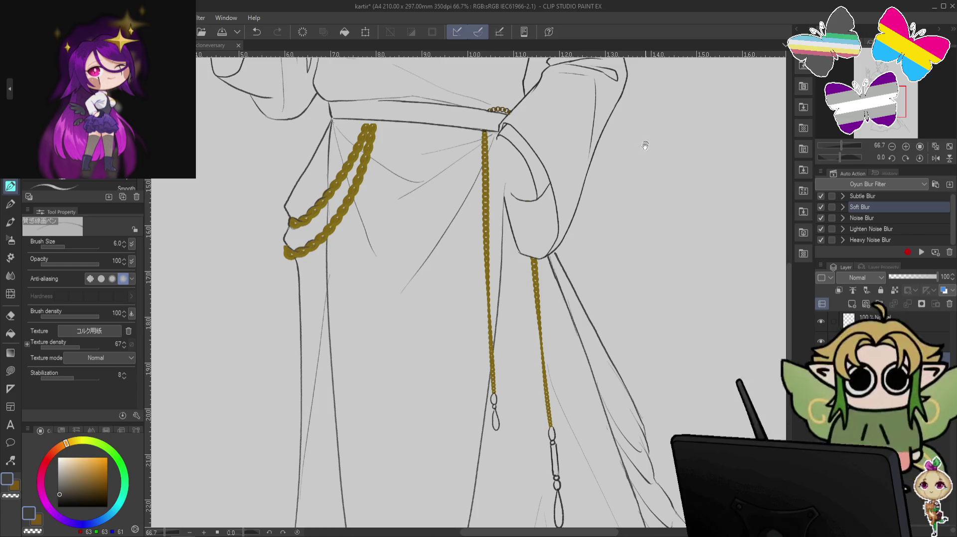
{"action": "left_click_drag", "start_coordinate": [641, 144], "coordinate": [575, 261]}
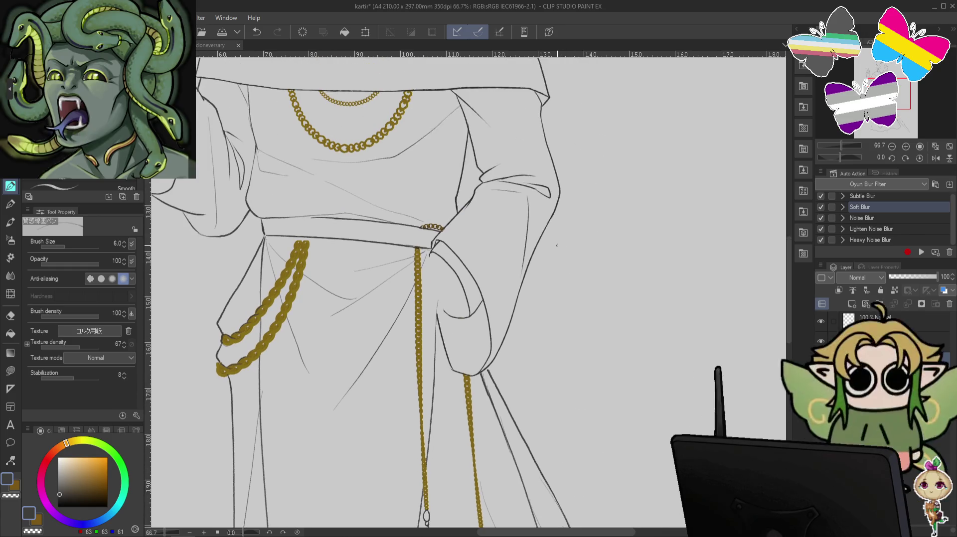
{"action": "left_click_drag", "start_coordinate": [621, 188], "coordinate": [704, 274]}
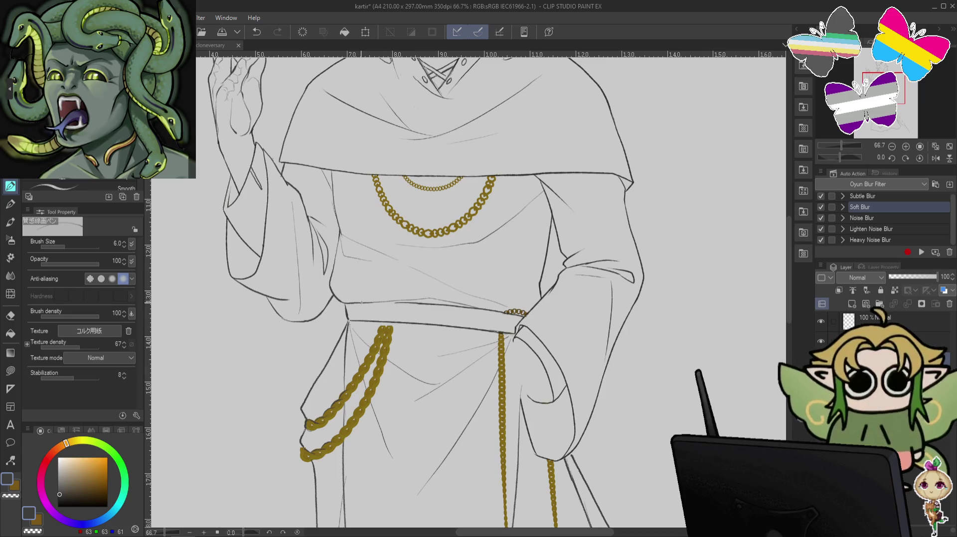
{"action": "key", "text": "ctrl+z"}
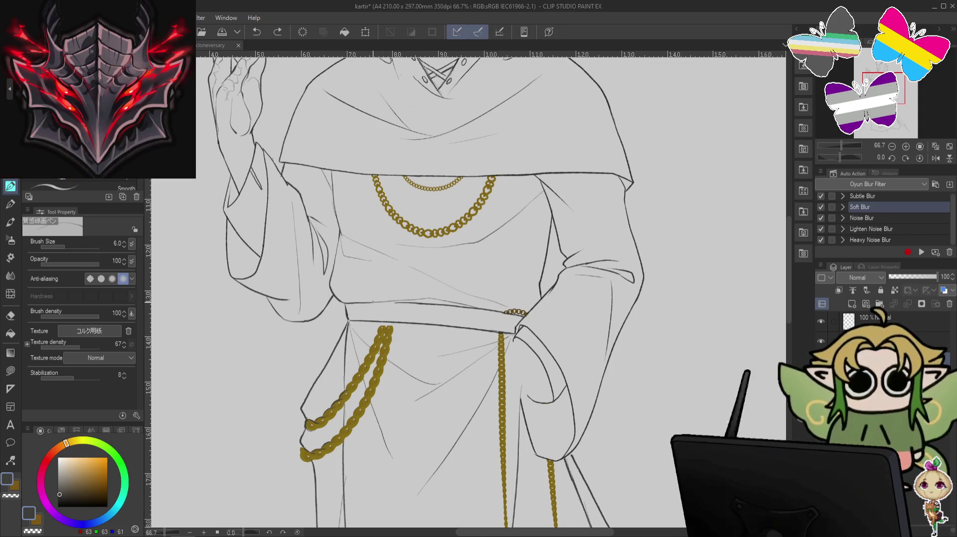
{"action": "left_click_drag", "start_coordinate": [394, 302], "coordinate": [403, 302]}
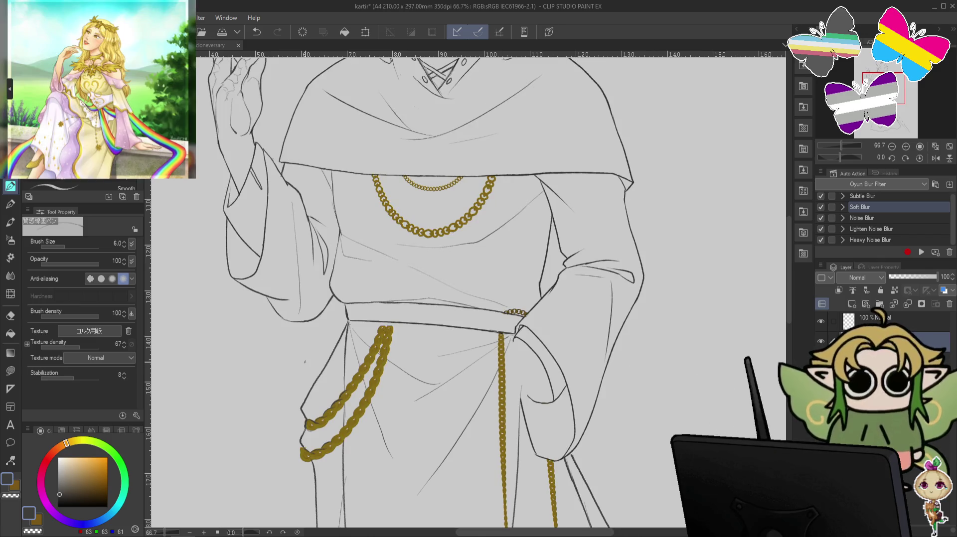
- Lasso the top of the left gold chain, reshape it with Liquify, deselect and shrink the brush to 25
{"action": "key", "text": "m"}
{"action": "left_click_drag", "start_coordinate": [404, 324], "coordinate": [375, 343]}
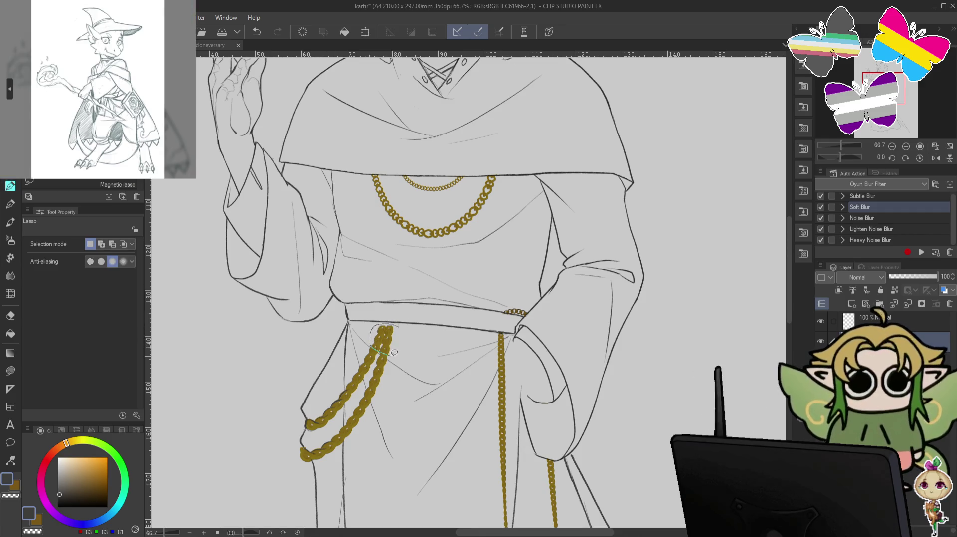
{"action": "left_click_drag", "start_coordinate": [374, 343], "coordinate": [398, 351]}
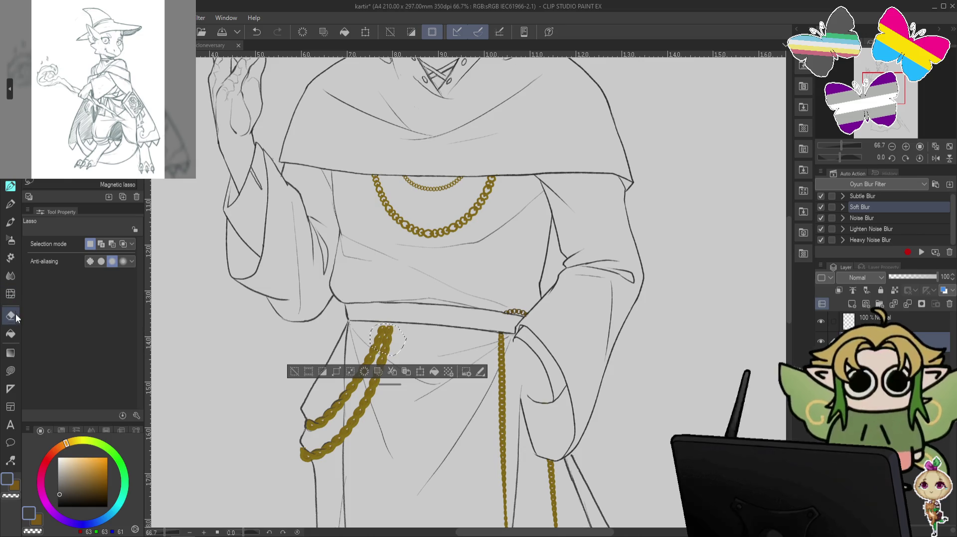
{"action": "left_click", "coordinate": [10, 294]}
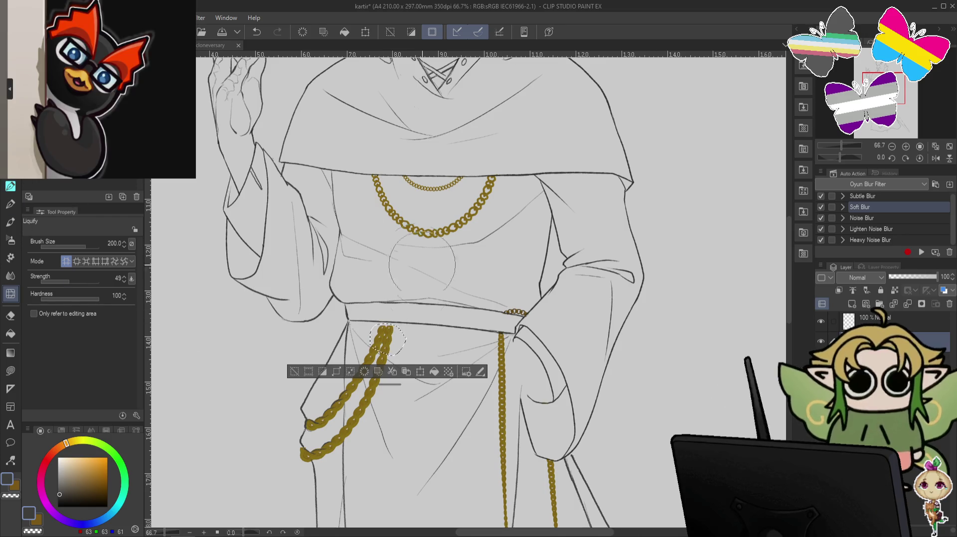
{"action": "key", "text": "ctrl+z"}
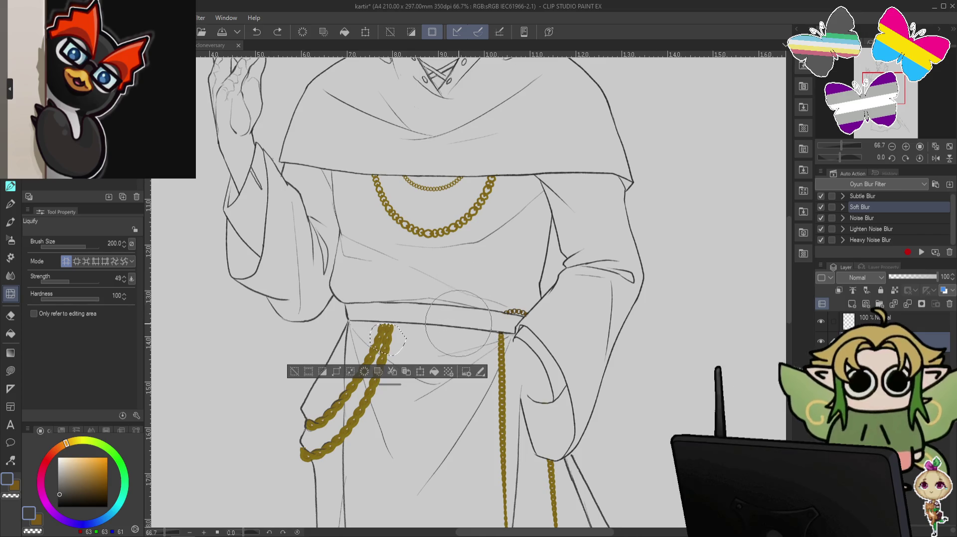
{"action": "key", "text": "ctrl+d"}
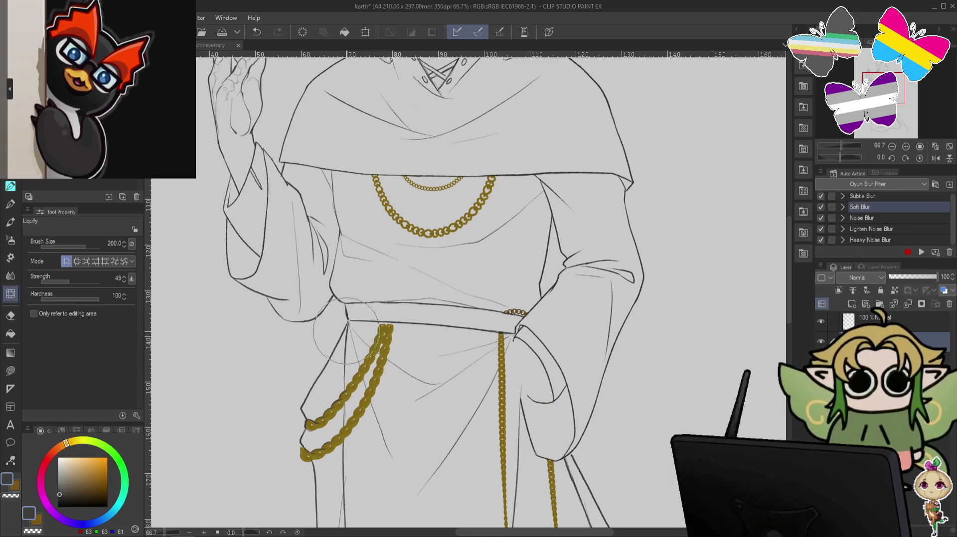
{"action": "key", "text": "bracketleft"}
{"action": "key", "text": "bracketleft"}
{"action": "key", "text": "bracketleft"}
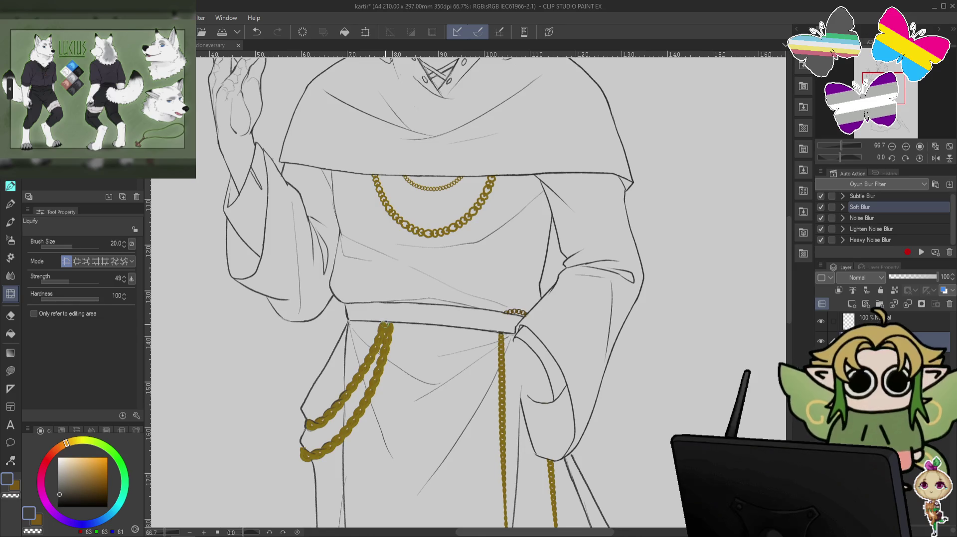
- Return to the pen, set the canvas upright, and undo then redo strokes at the belt top
{"action": "left_click", "coordinate": [18, 185]}
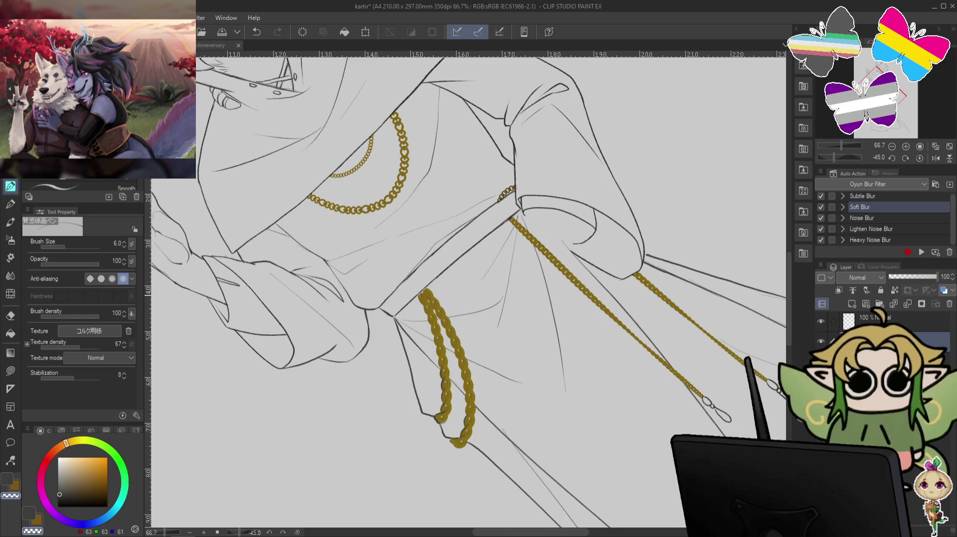
{"action": "key", "text": "ctrl+z"}
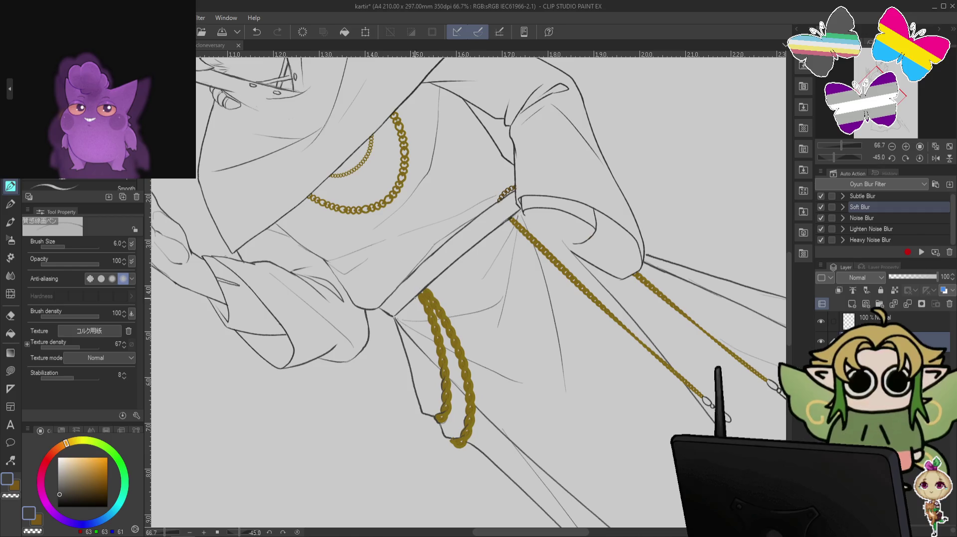
{"action": "key", "text": "ctrl+@"}
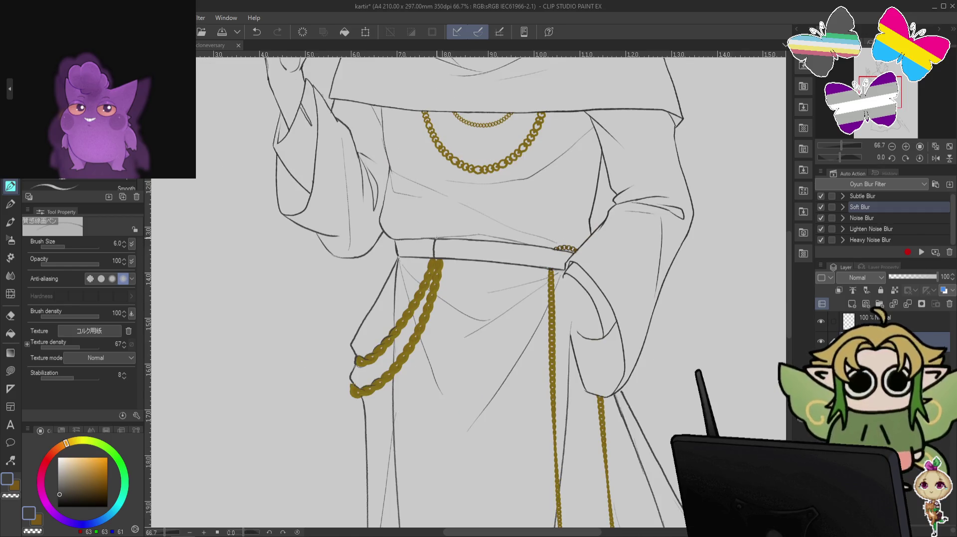
{"action": "key", "text": "ctrl+z"}
{"action": "key", "text": "ctrl+y"}
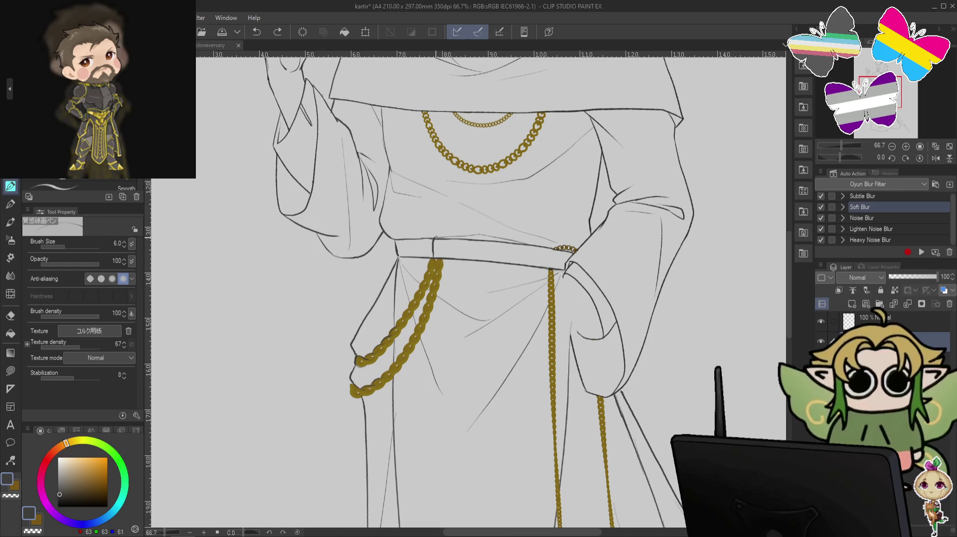
{"action": "key", "text": "ctrl+y"}
- Toggle between the transparent erasing colour and the drawing colour while refining the belt loop
{"action": "key", "text": "c"}
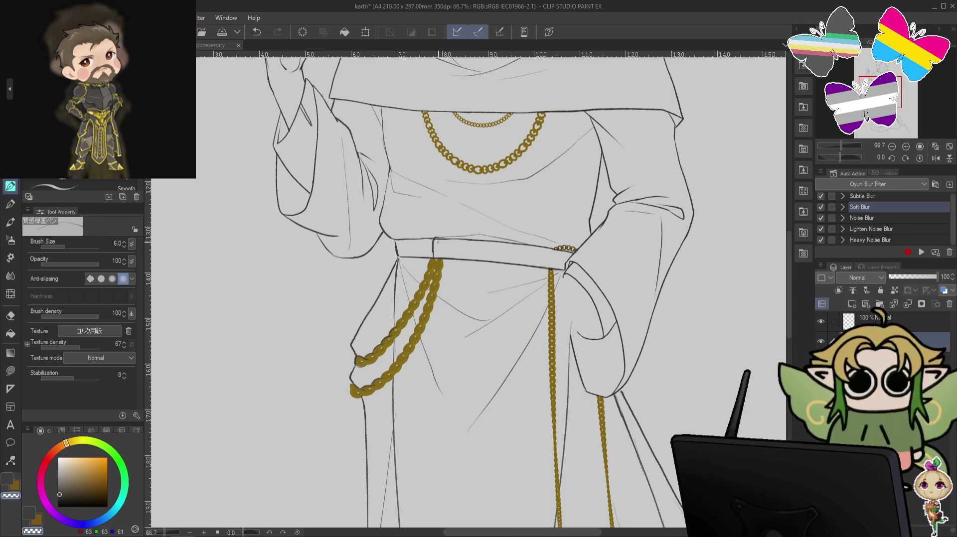
{"action": "key", "text": "c"}
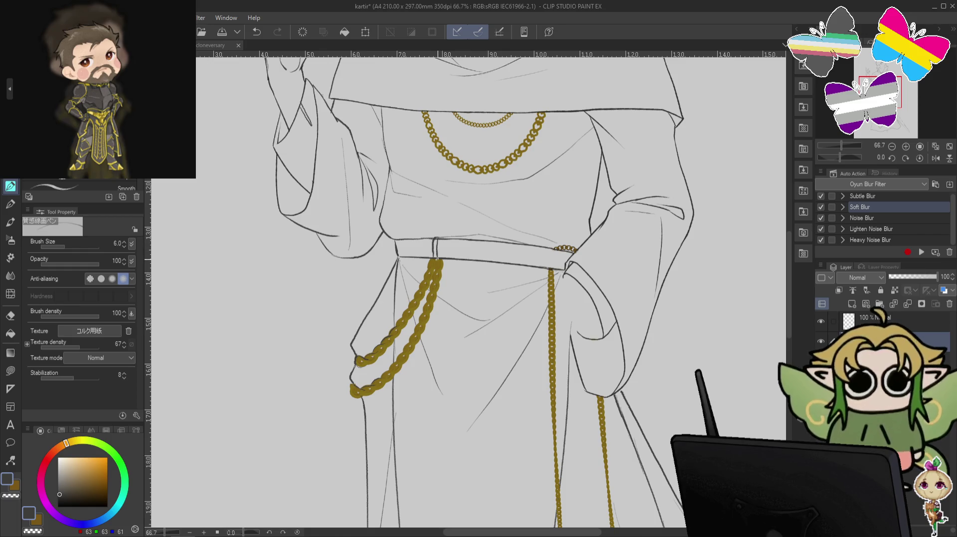
{"action": "key", "text": "c"}
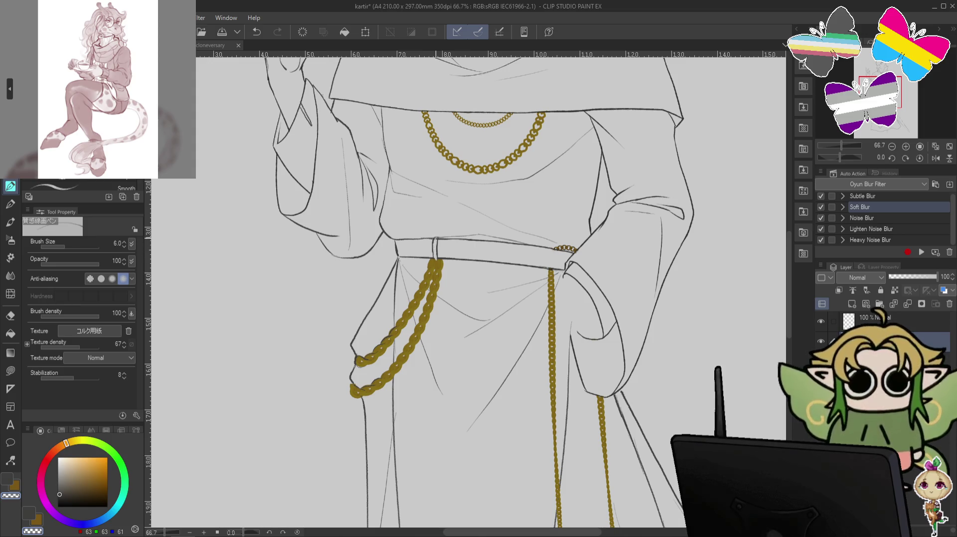
{"action": "key", "text": "c"}
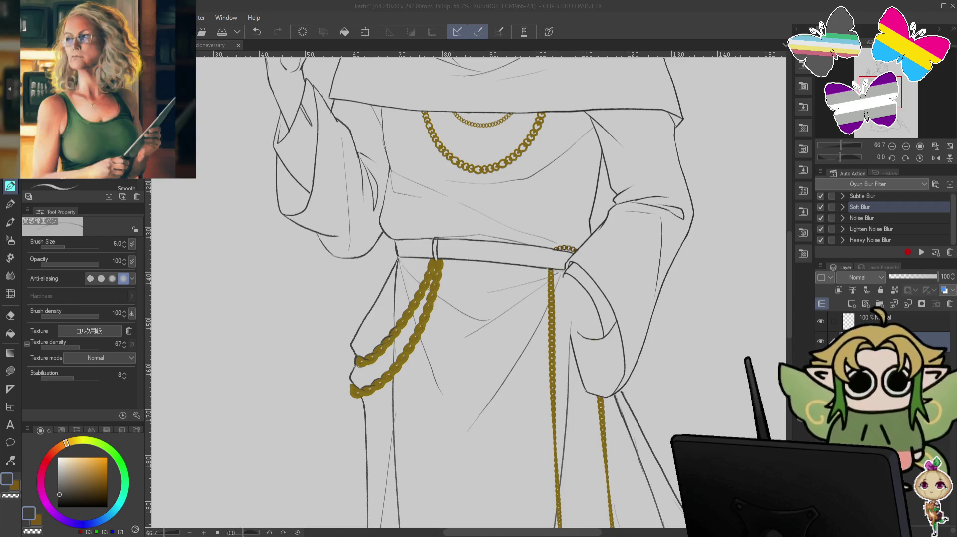
- Undo the last belt inking stroke
{"action": "key", "text": "ctrl+z"}
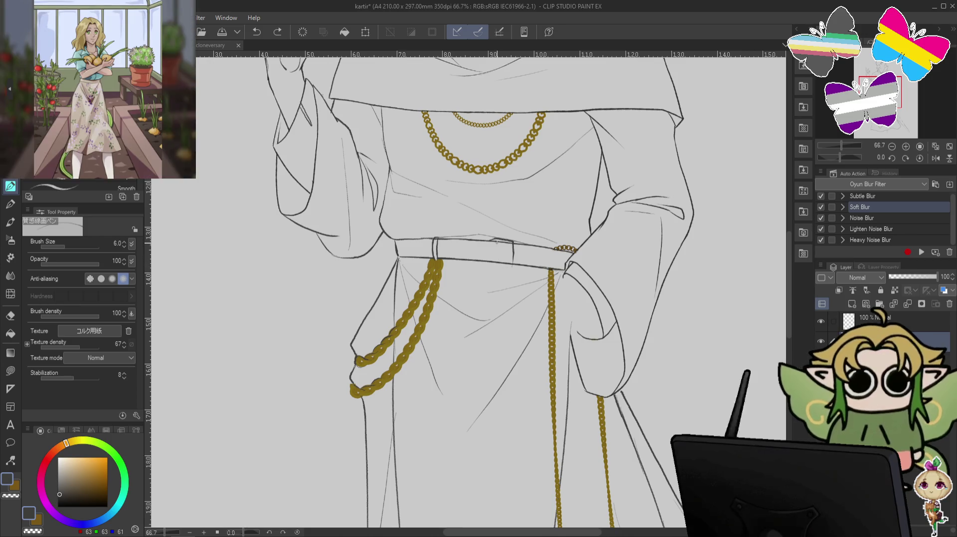
- Ink the belt loop's bottom edge and the left edge of the hanging belt end
{"action": "left_click_drag", "start_coordinate": [496, 243], "coordinate": [497, 263]}
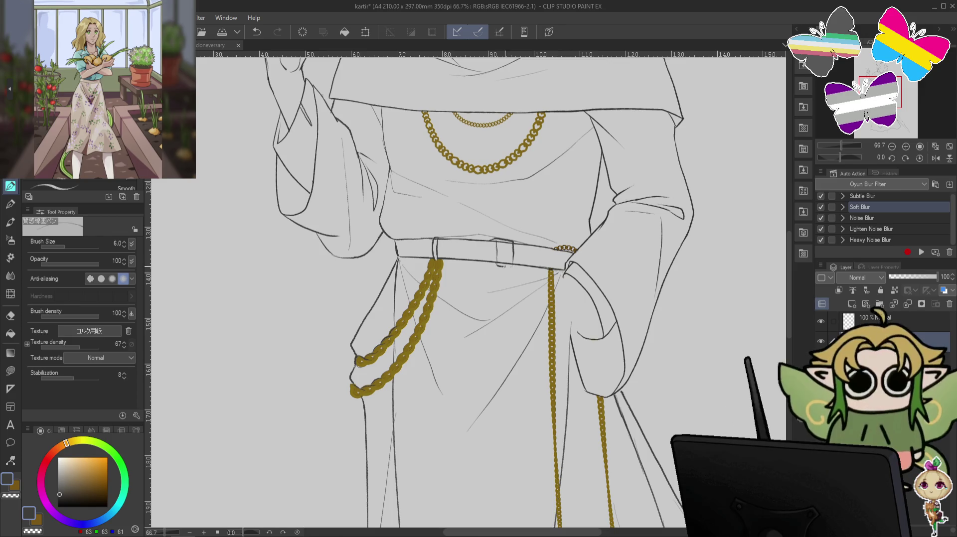
{"action": "key", "text": "ctrl+z"}
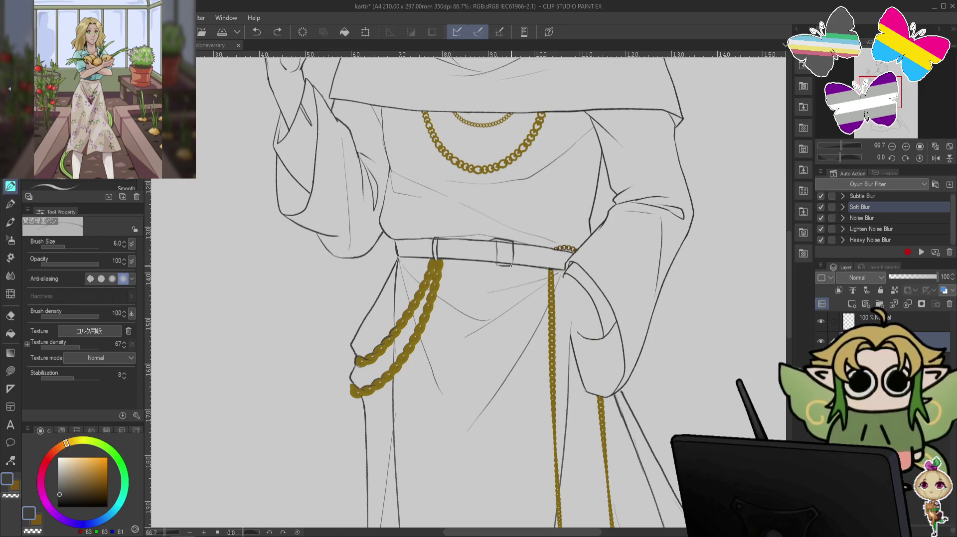
{"action": "left_click_drag", "start_coordinate": [497, 265], "coordinate": [513, 266]}
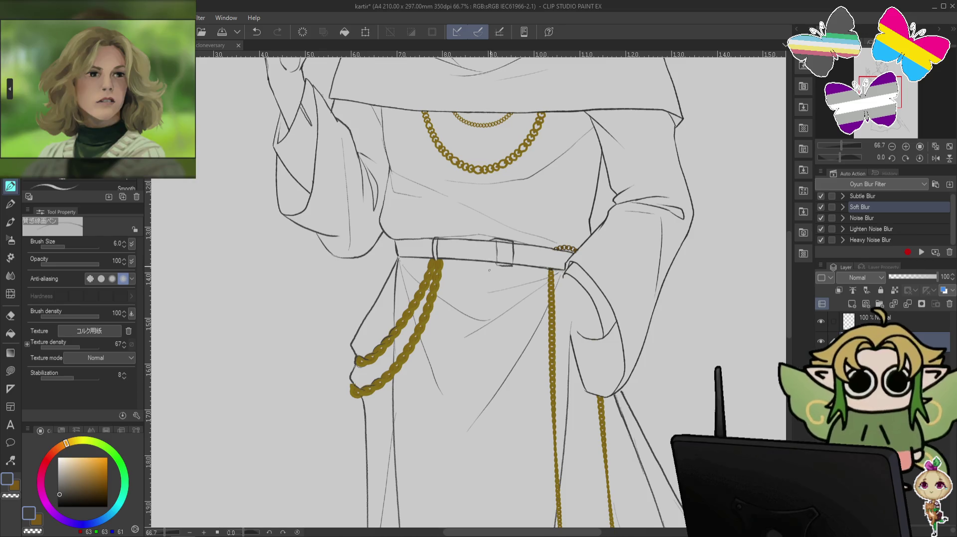
{"action": "left_click_drag", "start_coordinate": [487, 263], "coordinate": [486, 333]}
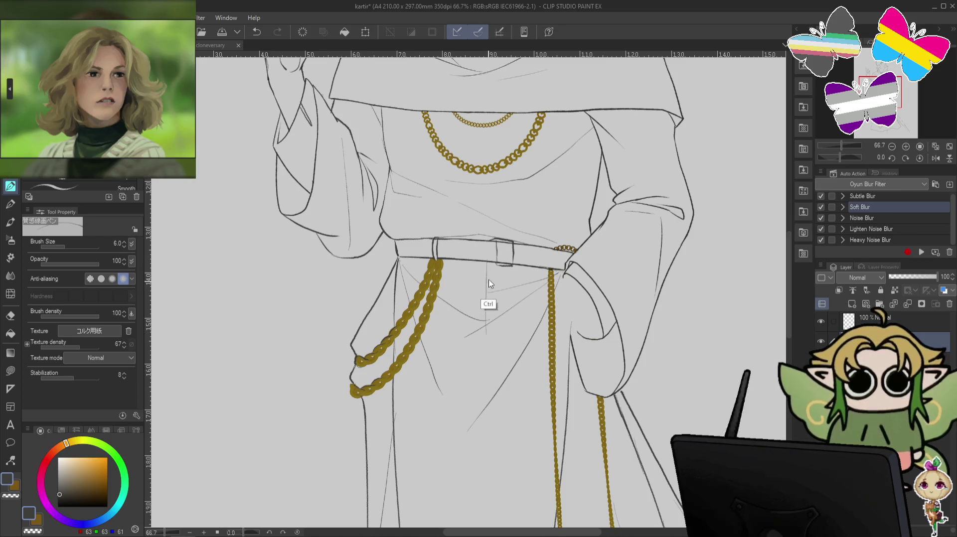
{"action": "left_click_drag", "start_coordinate": [487, 264], "coordinate": [491, 385]}
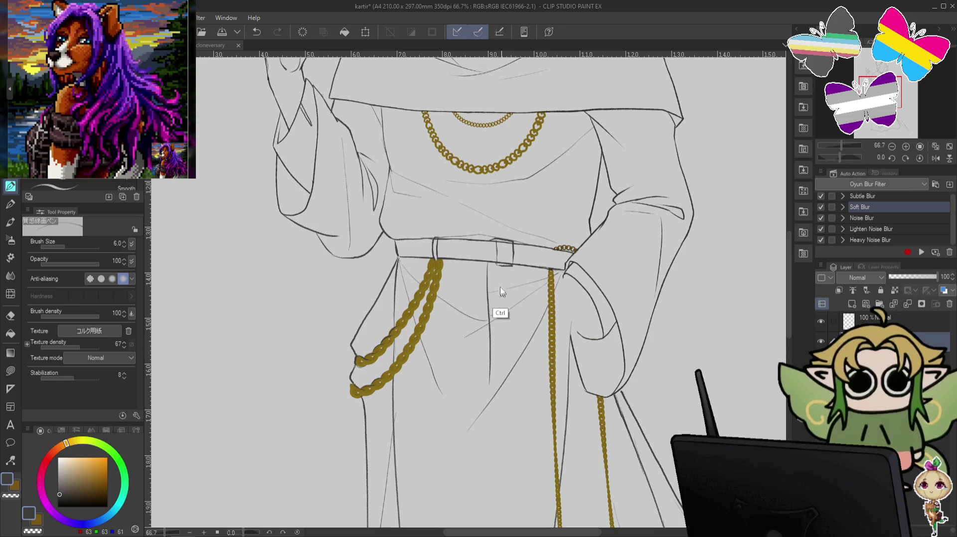
{"action": "key", "text": "ctrl+z"}
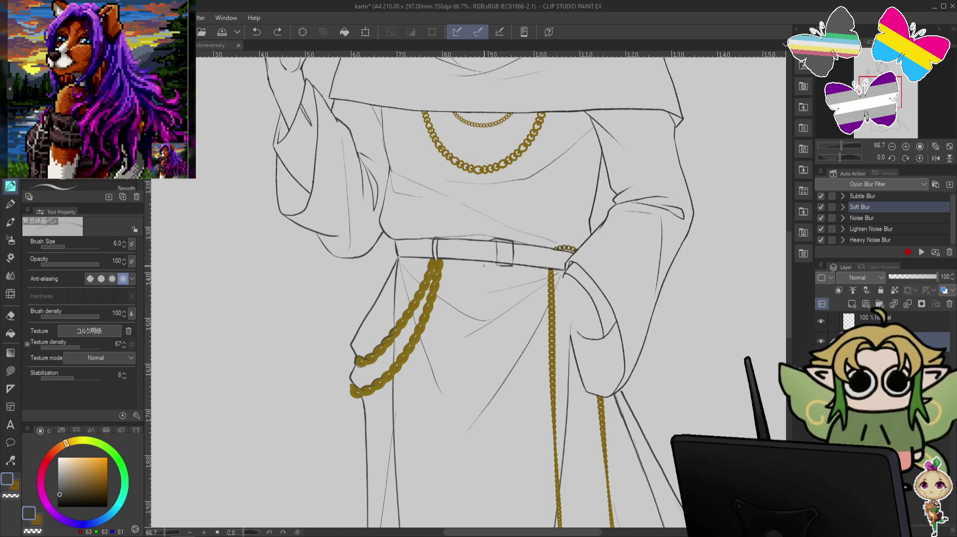
{"action": "left_click_drag", "start_coordinate": [486, 262], "coordinate": [489, 328]}
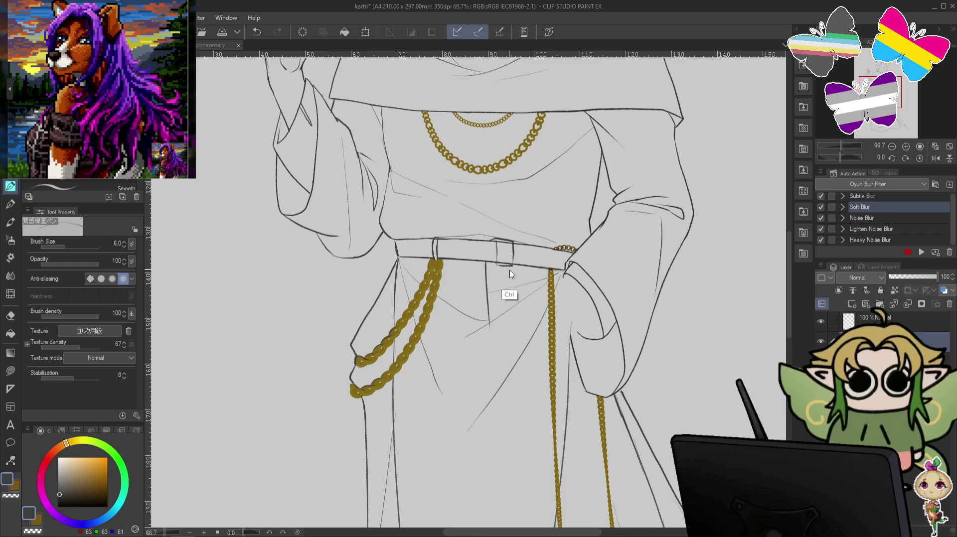
- Draw the bottom and right edge of the hanging belt end
{"action": "key", "text": "c"}
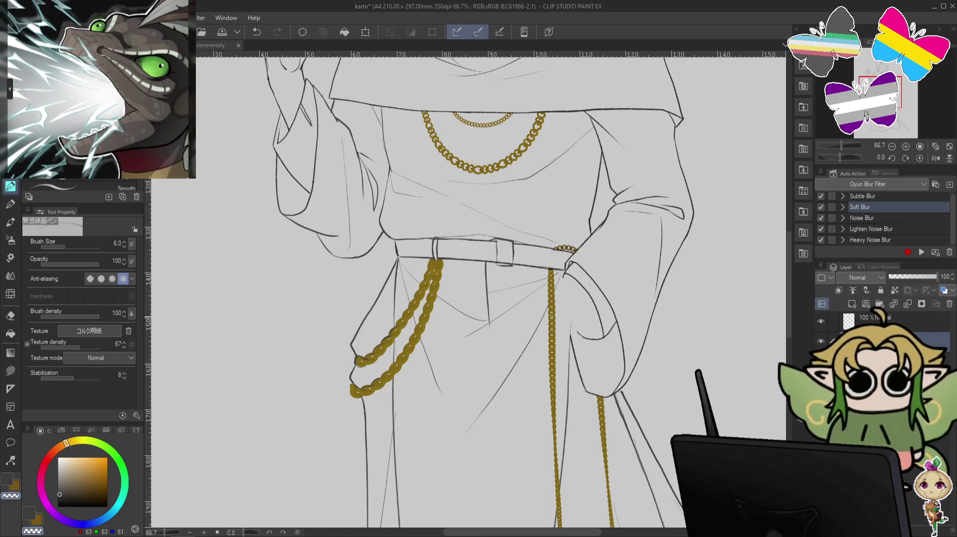
{"action": "key", "text": "c"}
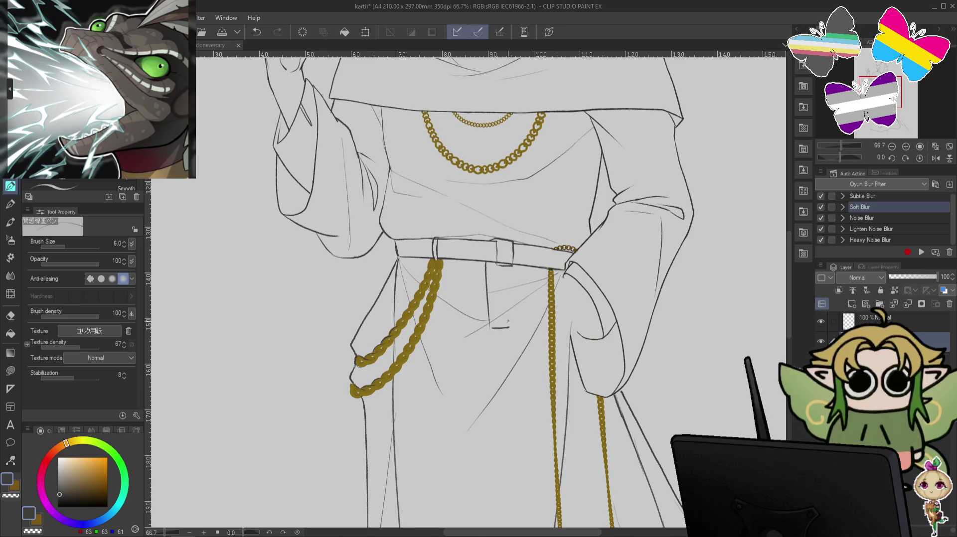
{"action": "left_click_drag", "start_coordinate": [492, 328], "coordinate": [508, 328]}
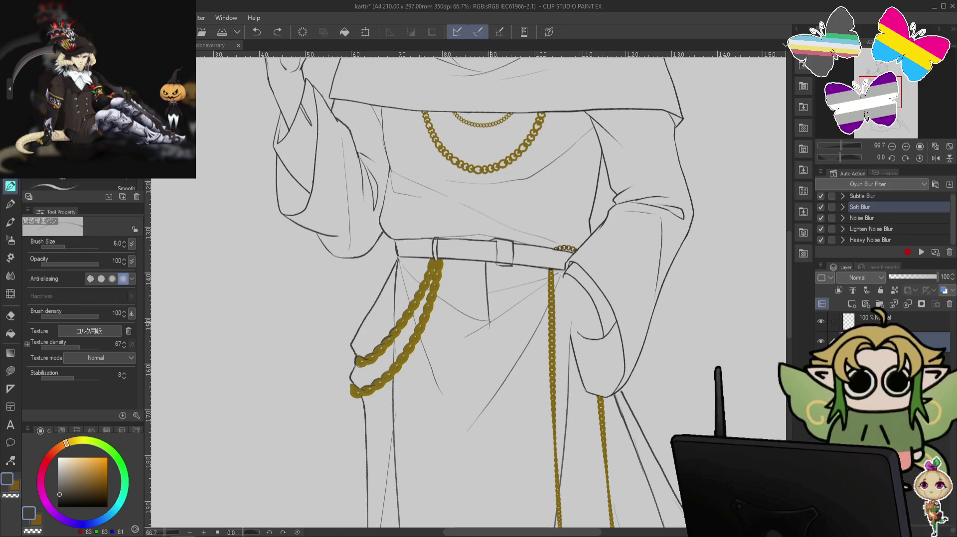
{"action": "left_click_drag", "start_coordinate": [492, 330], "coordinate": [504, 339]}
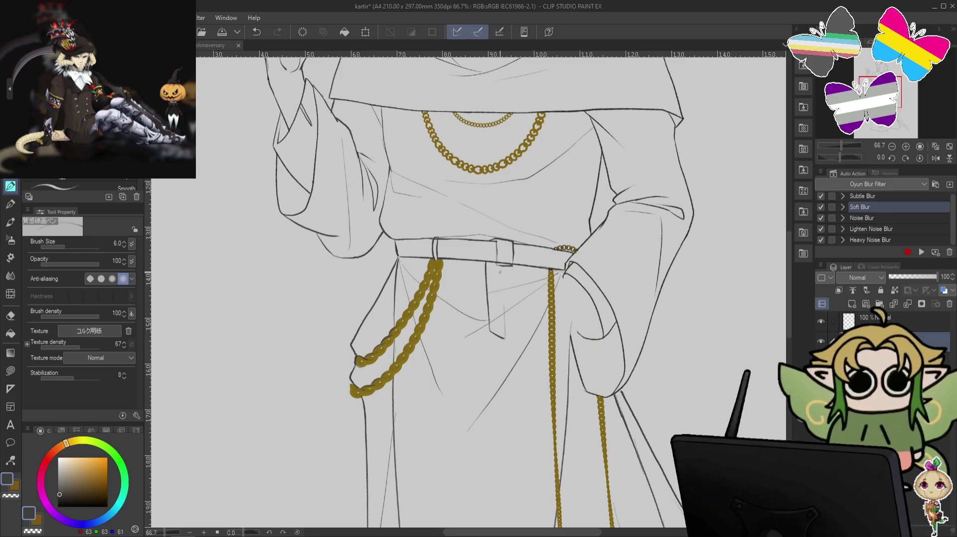
{"action": "key", "text": "ctrl+z"}
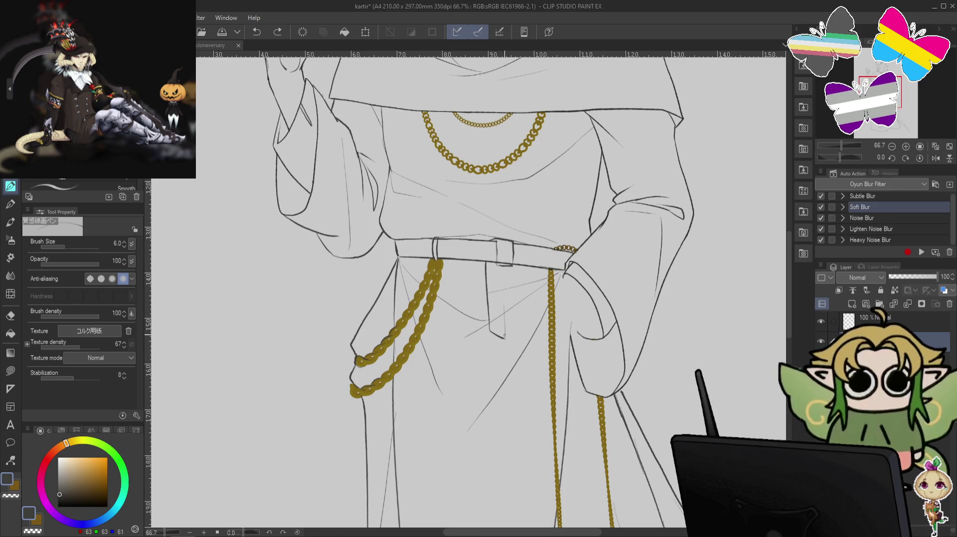
{"action": "key", "text": "ctrl+y"}
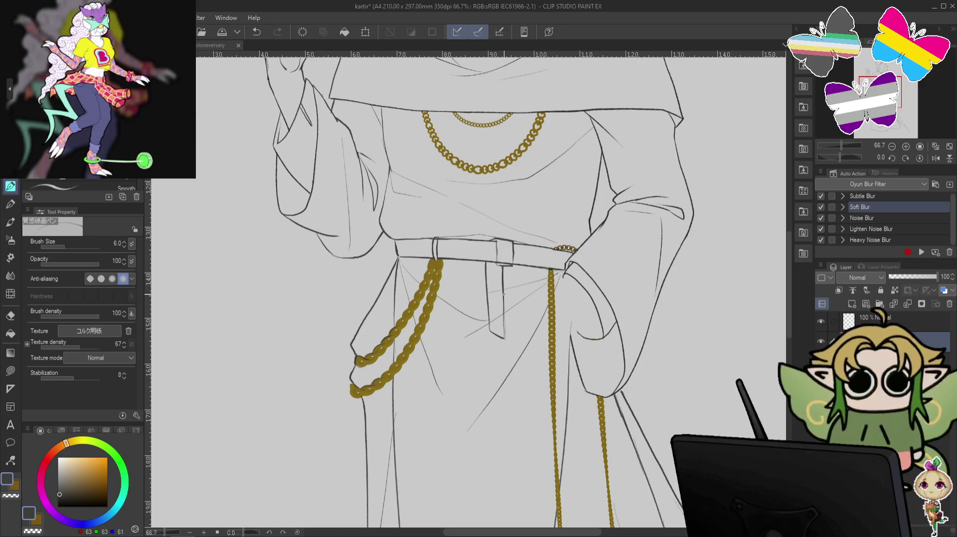
{"action": "left_click_drag", "start_coordinate": [502, 322], "coordinate": [505, 337]}
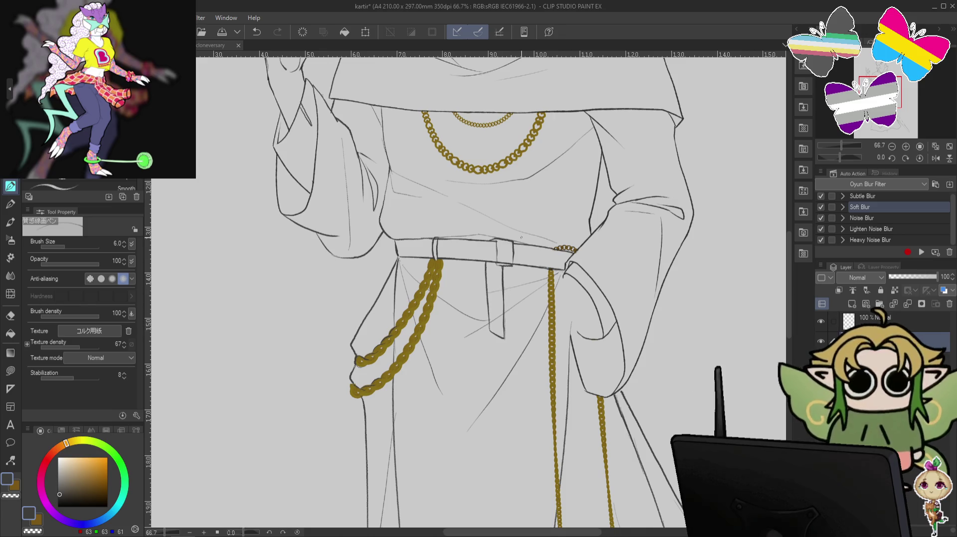
- Erase the faint sketch lines at the belt with the transparent colour, then undo the erasure
{"action": "key", "text": "c"}
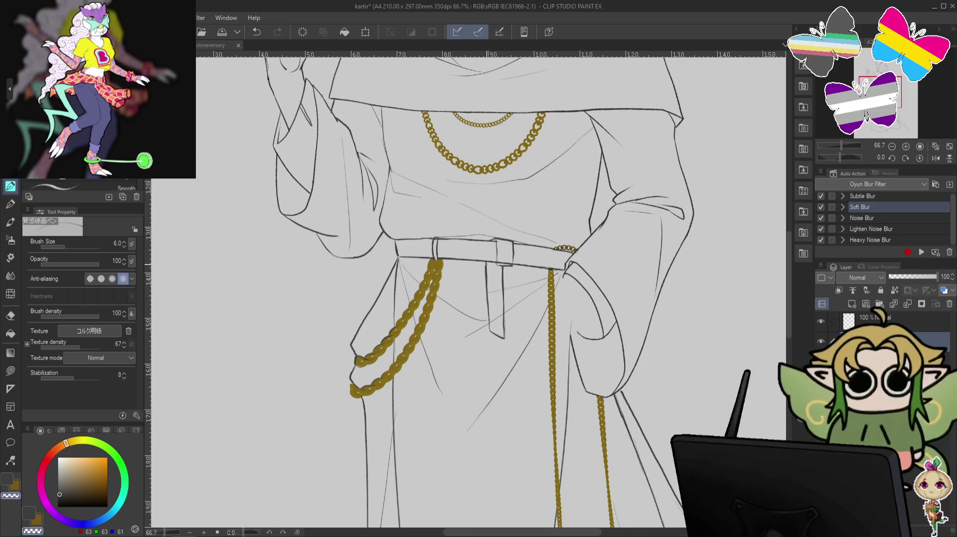
{"action": "key", "text": "c"}
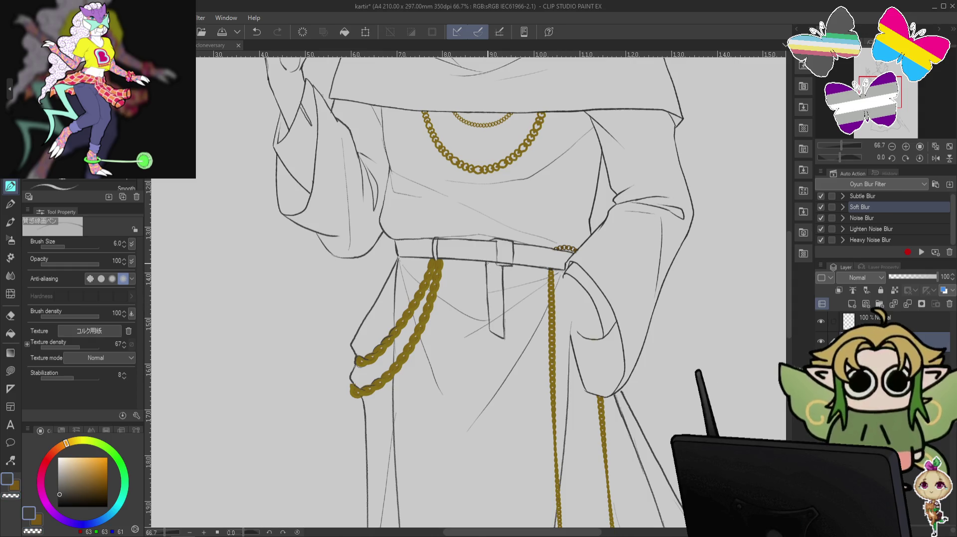
{"action": "key", "text": "c"}
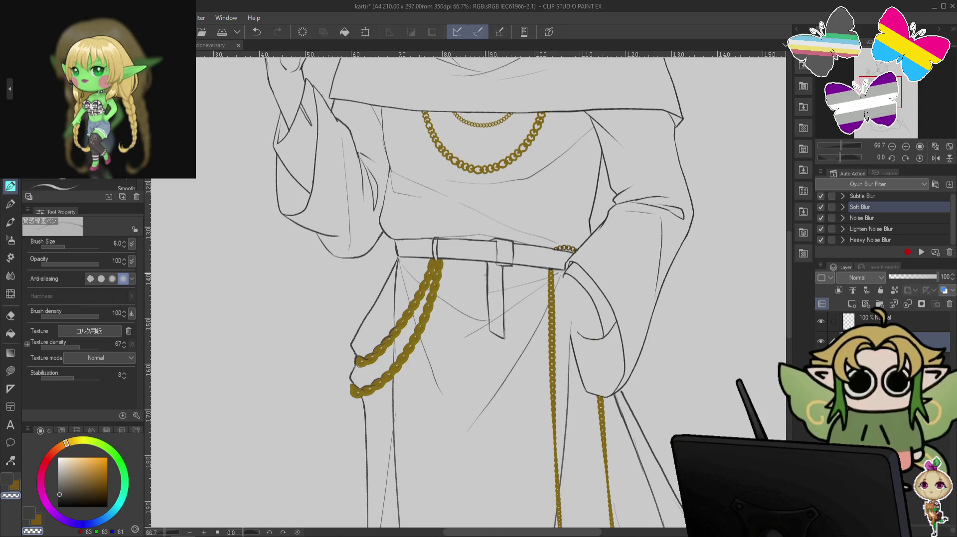
{"action": "key", "text": "c"}
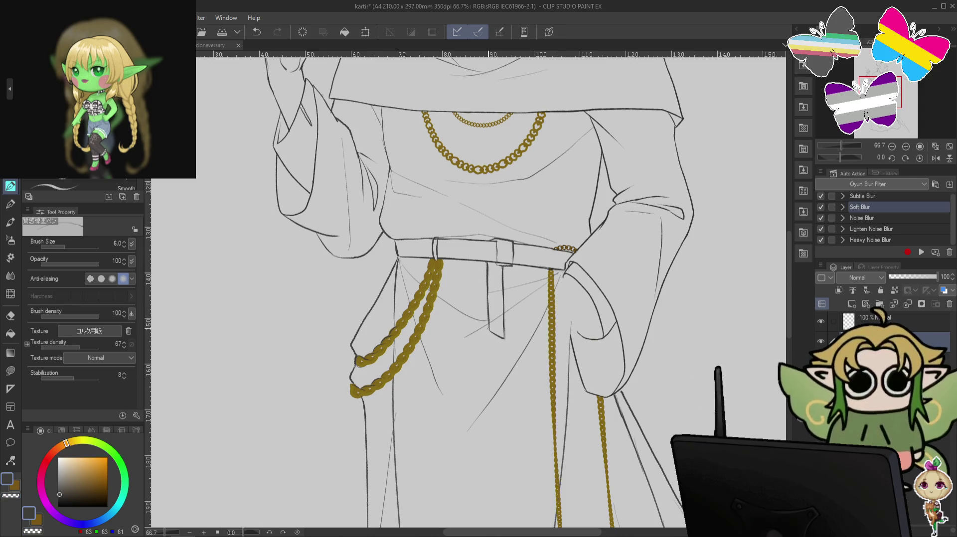
{"action": "key", "text": "c"}
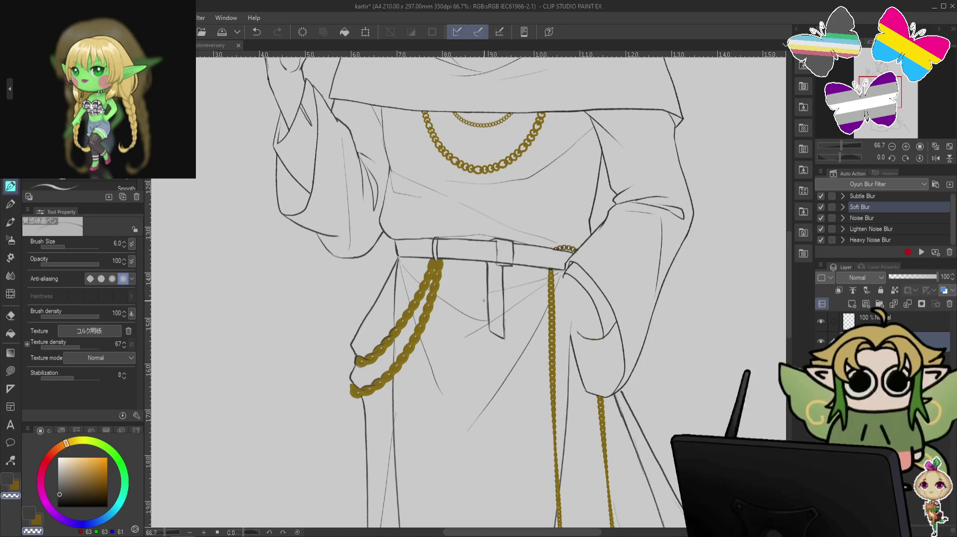
{"action": "key", "text": "c"}
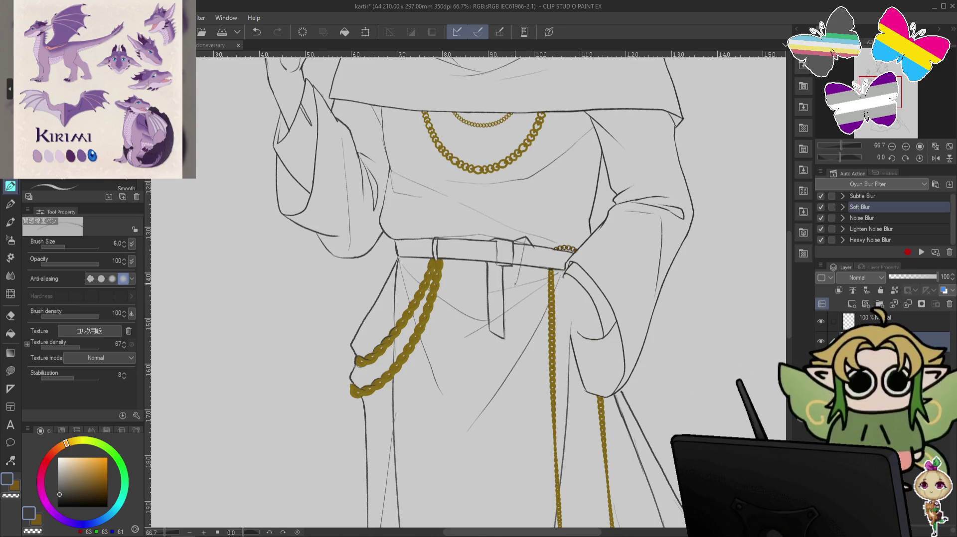
{"action": "mouse_move", "coordinate": [514, 284]}
{"action": "left_mouse_down"}
{"action": "mouse_move", "coordinate": [531, 278]}
{"action": "mouse_move", "coordinate": [513, 242]}
{"action": "mouse_move", "coordinate": [522, 240]}
{"action": "left_mouse_up"}
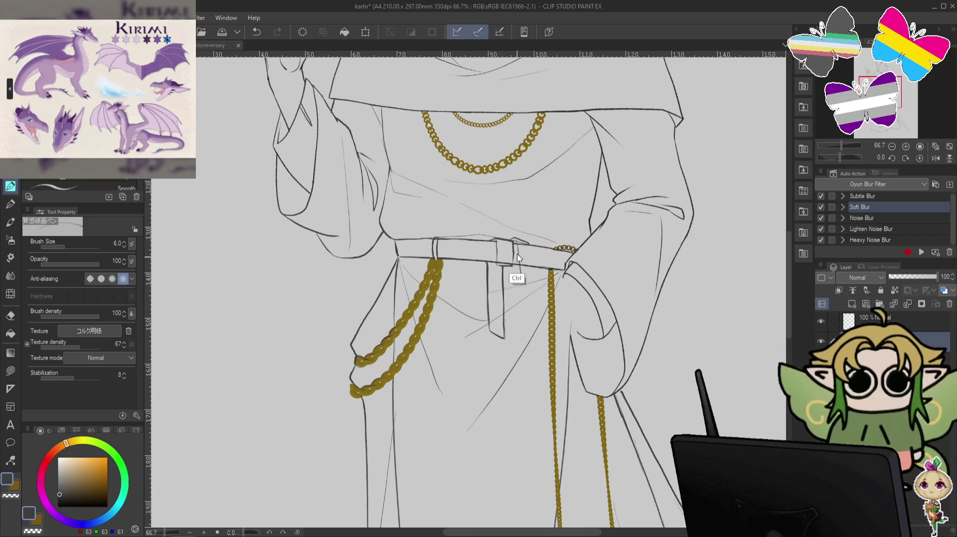
{"action": "key", "text": "ctrl+z"}
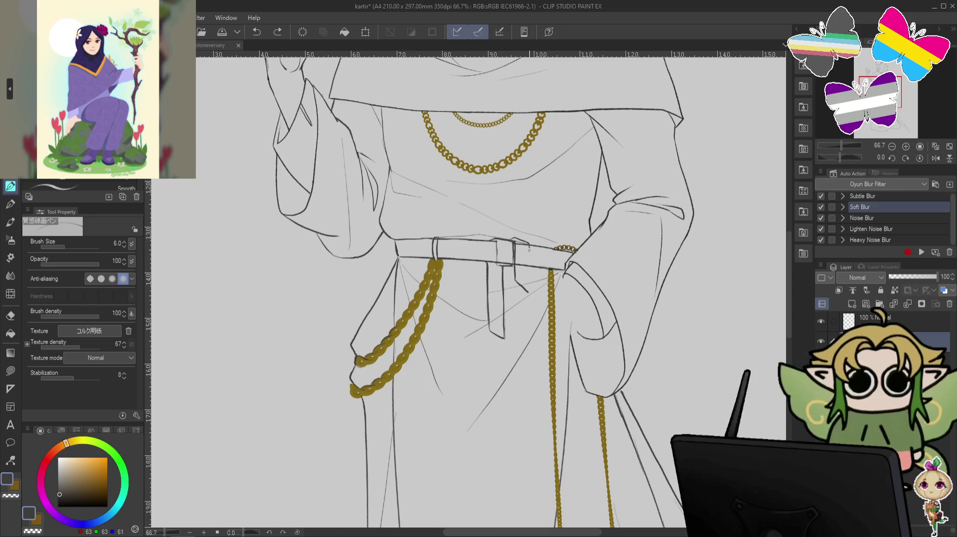
- Redraw the belt loop's vertical edge, check the whole figure, and rotate the view to -45°
{"action": "left_click_drag", "start_coordinate": [529, 247], "coordinate": [529, 291]}
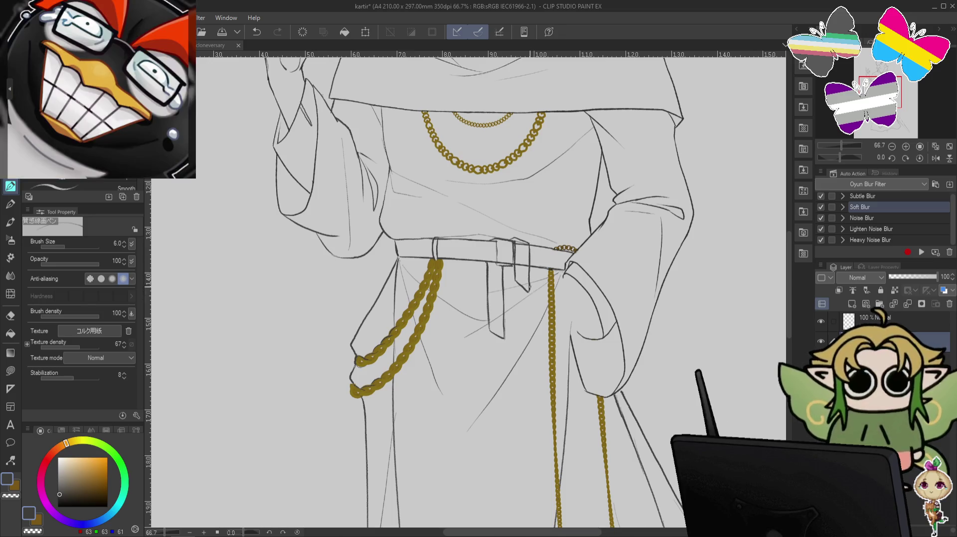
{"action": "key", "text": "ctrl+z"}
{"action": "left_click_drag", "start_coordinate": [528, 243], "coordinate": [528, 269]}
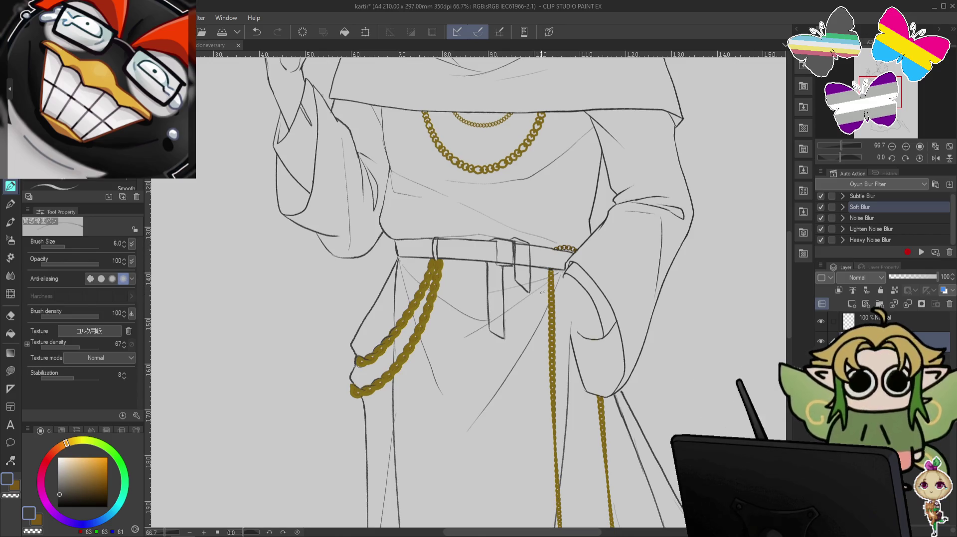
{"action": "key", "text": "ctrl+minus"}
{"action": "key", "text": "ctrl+minus"}
{"action": "mouse_move", "coordinate": [692, 243]}
{"action": "left_mouse_down"}
{"action": "mouse_move", "coordinate": [609, 327]}
{"action": "mouse_move", "coordinate": [608, 276]}
{"action": "left_mouse_up"}
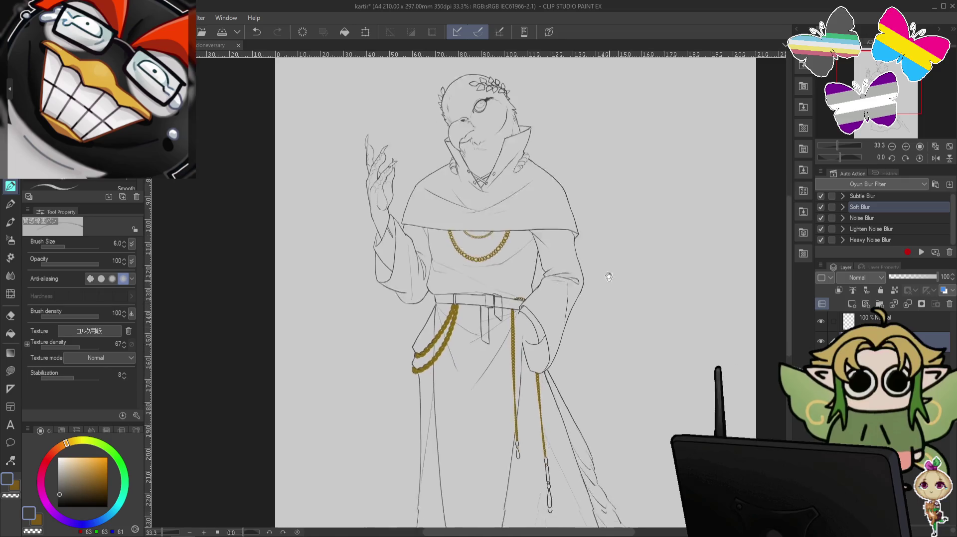
{"action": "scroll", "coordinate": [608, 276], "scroll_direction": "up", "scroll_amount": 1}
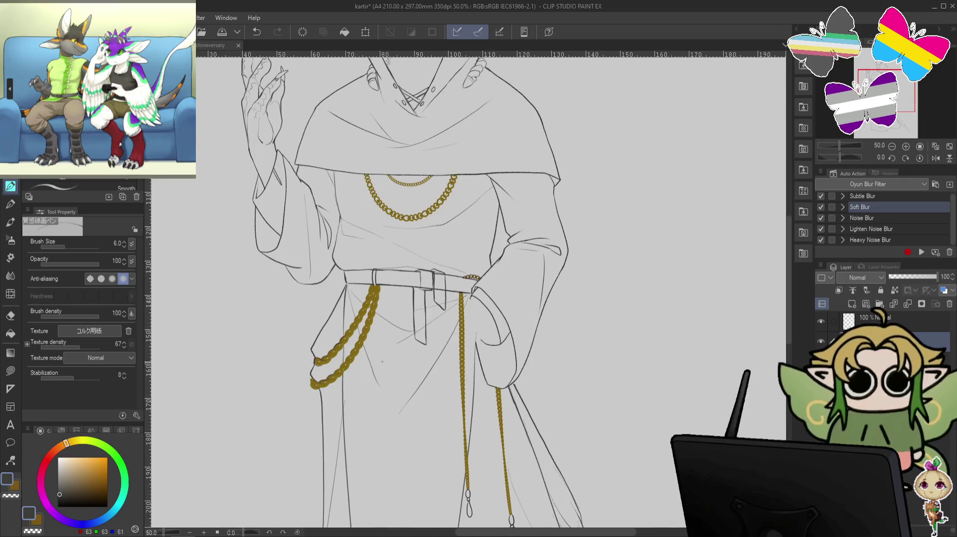
{"action": "key", "text": "ctrl+plus"}
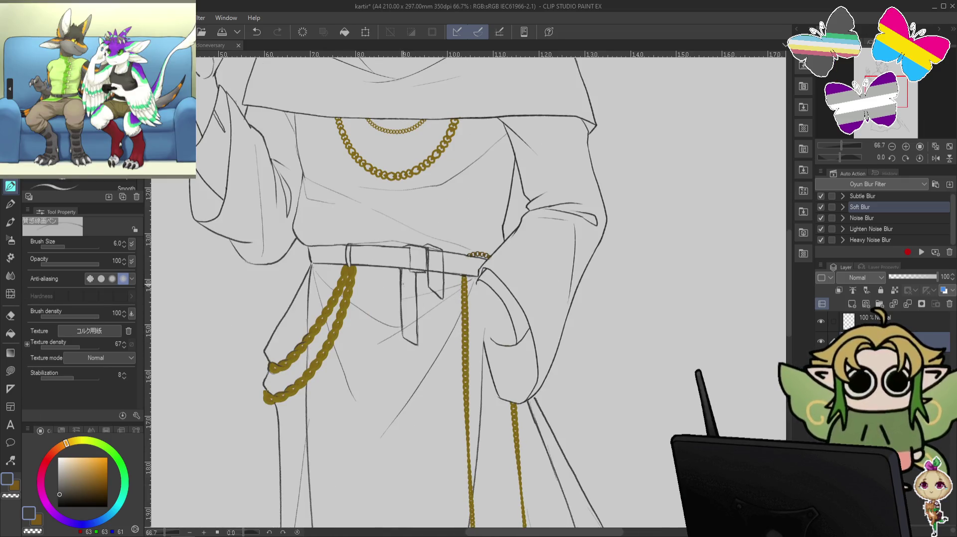
{"action": "key", "text": "ctrl+z"}
{"action": "key", "text": "c"}
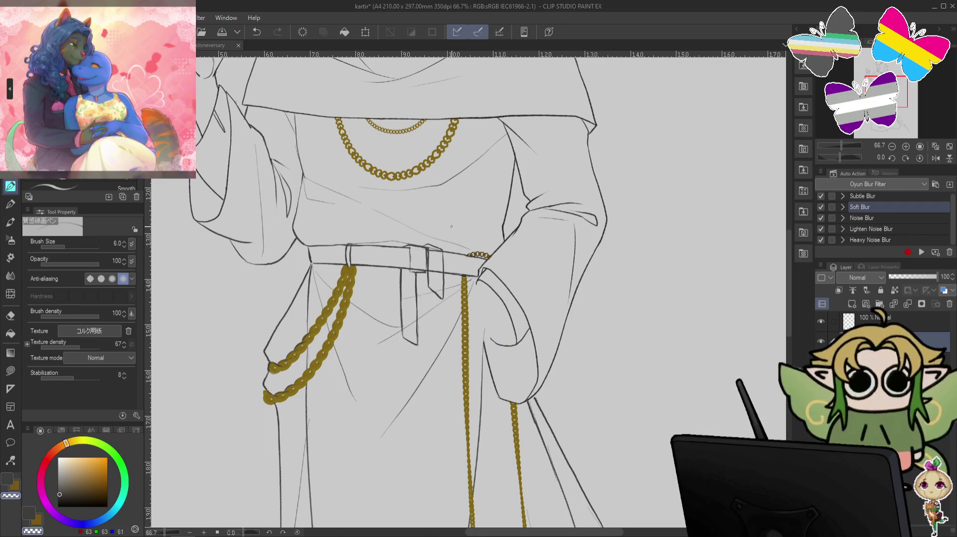
{"action": "left_click_drag", "start_coordinate": [451, 227], "coordinate": [470, 251]}
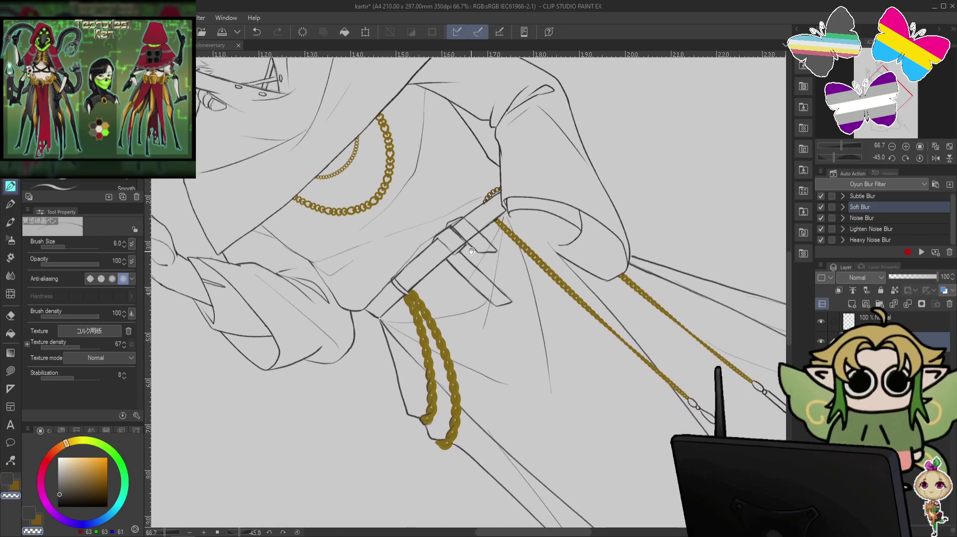
- Touch up the belt chains between ink and transparent colour, undo a stray stroke, reset rotation
{"action": "key", "text": "c"}
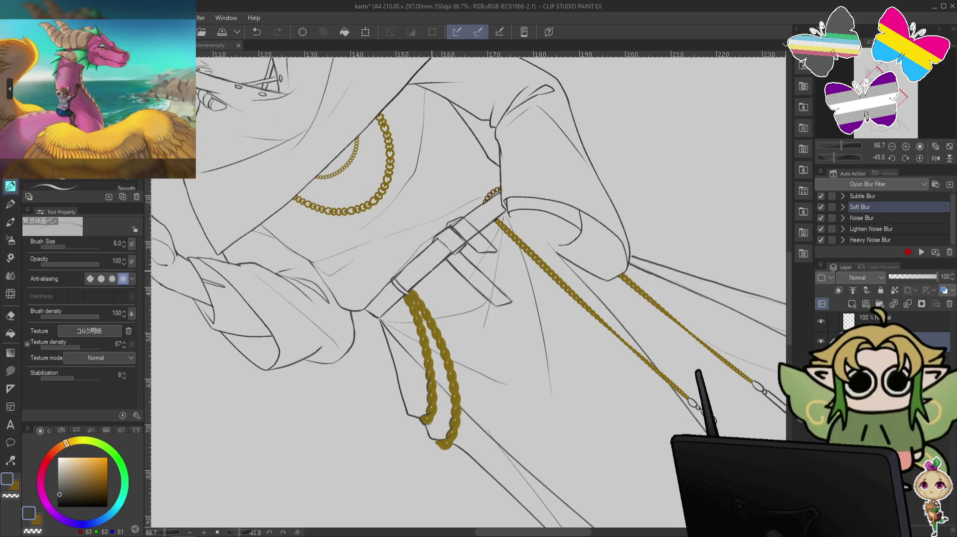
{"action": "key", "text": "c"}
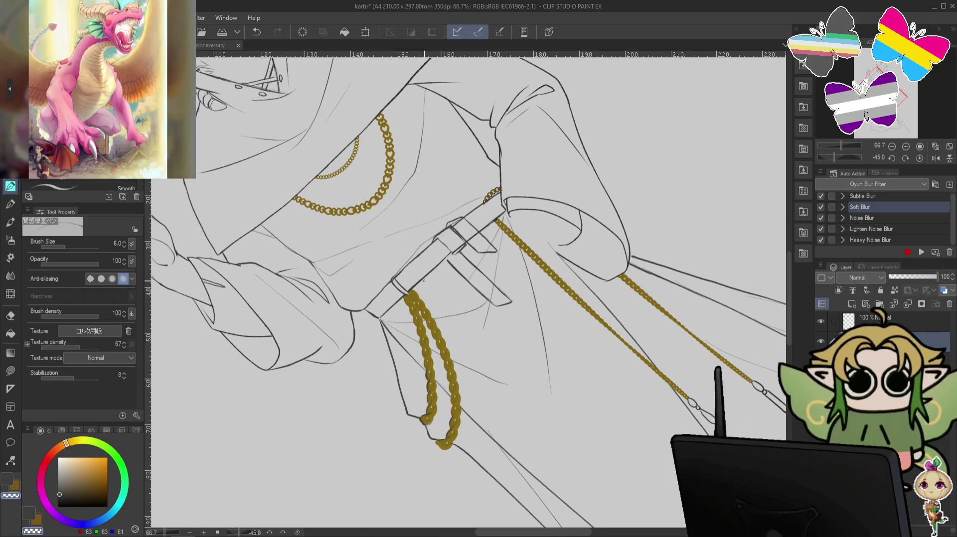
{"action": "key", "text": "c"}
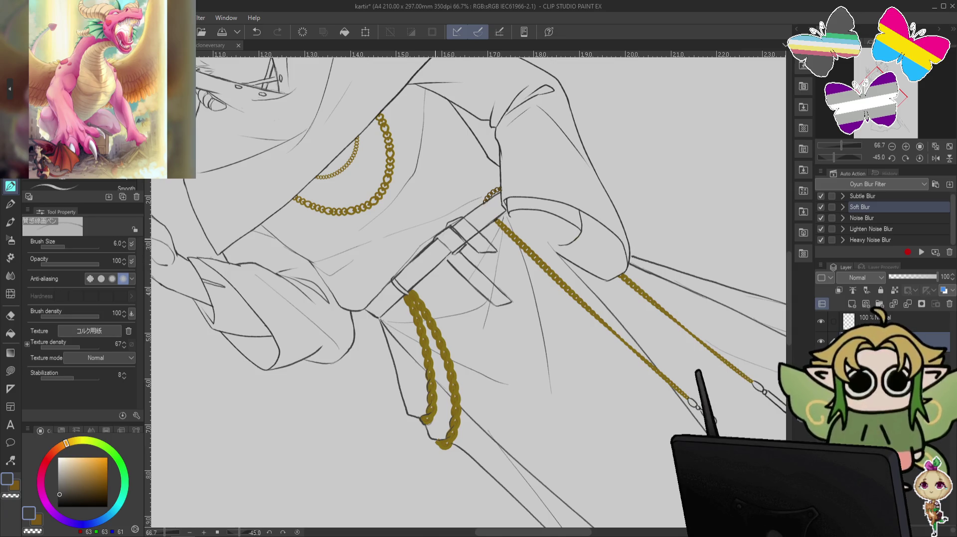
{"action": "key", "text": "c"}
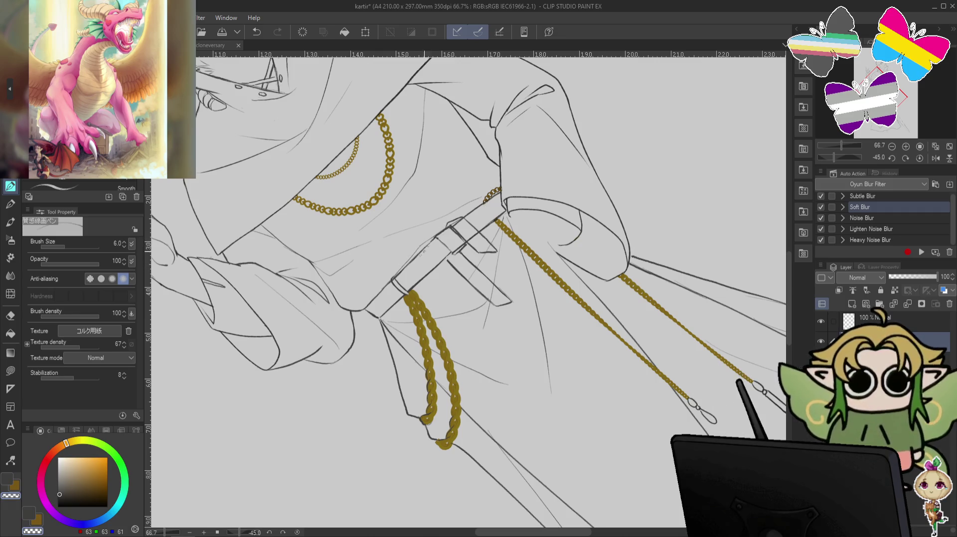
{"action": "key", "text": "c"}
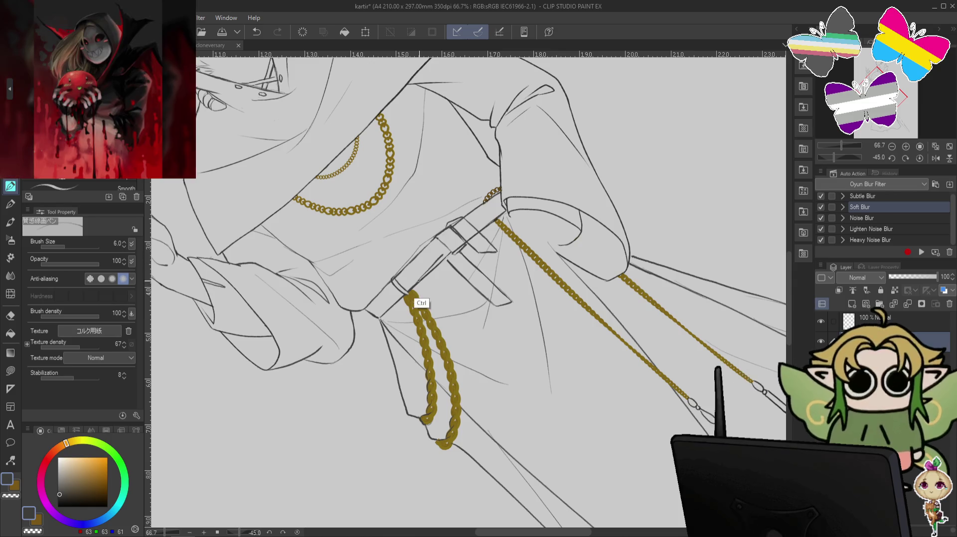
{"action": "key", "text": "ctrl+z"}
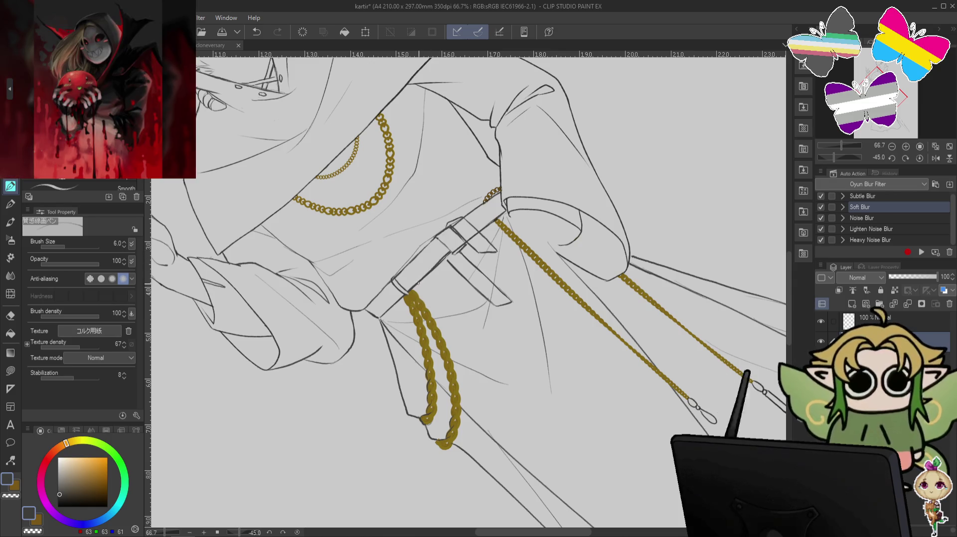
{"action": "key", "text": "c"}
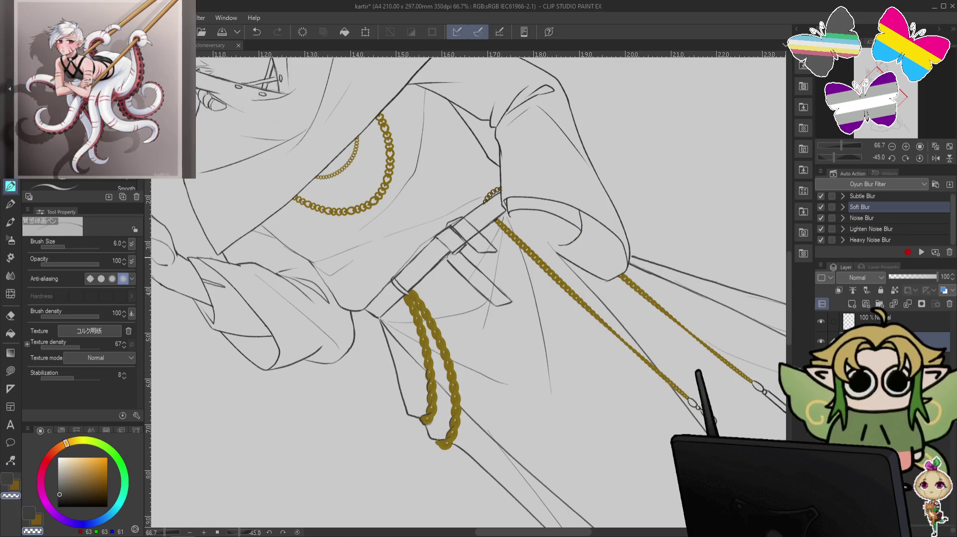
{"action": "key", "text": "c"}
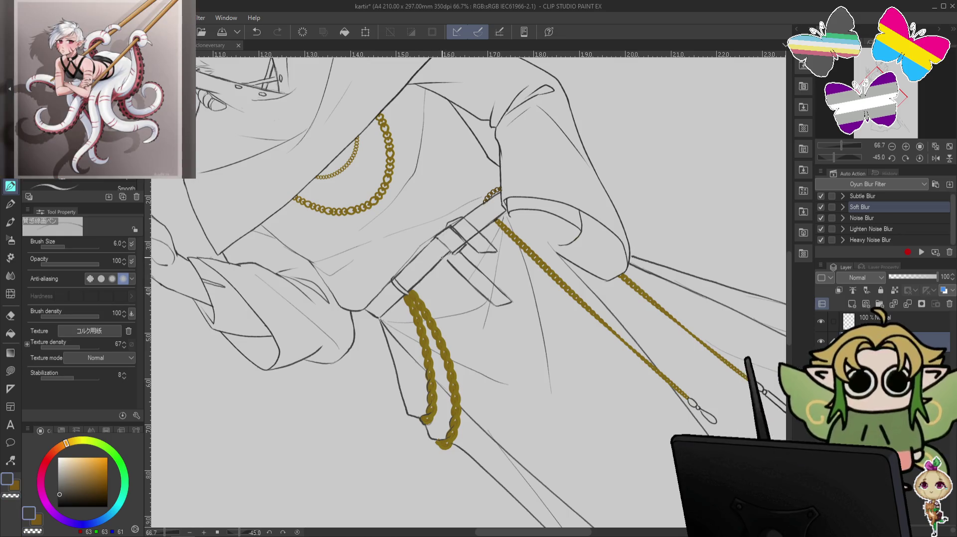
{"action": "key", "text": "c"}
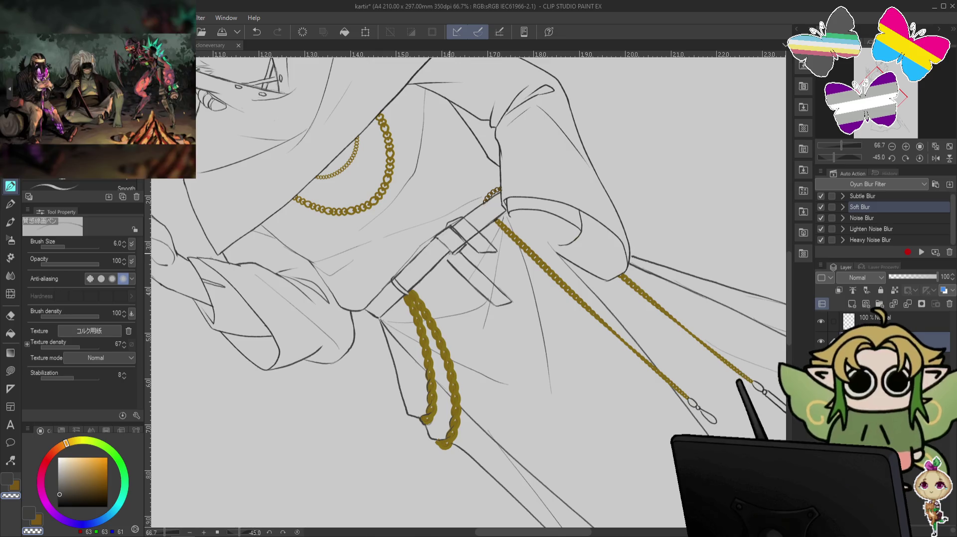
{"action": "key", "text": "at"}
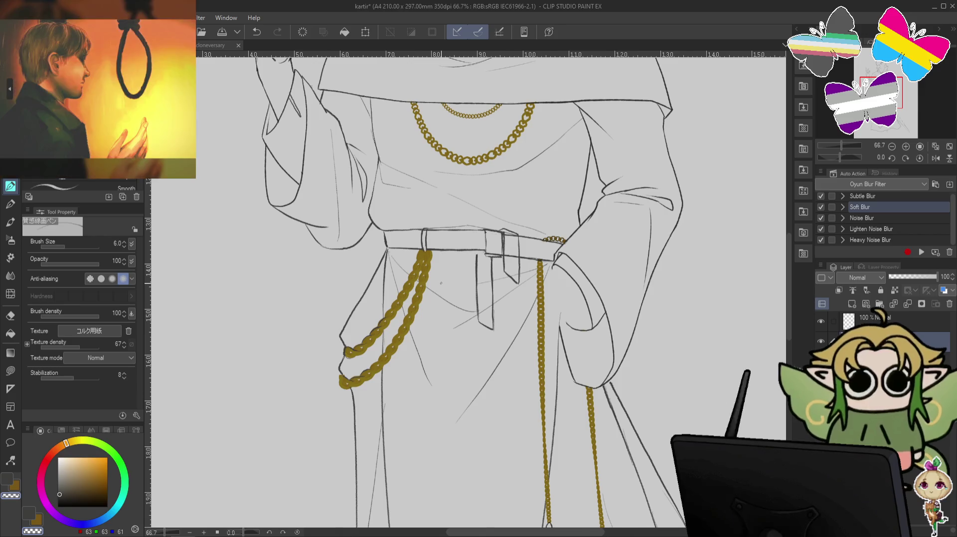
- Flip and rotate the view to inspect the chains, then reset rotation and select the Eraser
{"action": "key", "text": "h"}
{"action": "key", "text": "minus"}
{"action": "key", "text": "minus"}
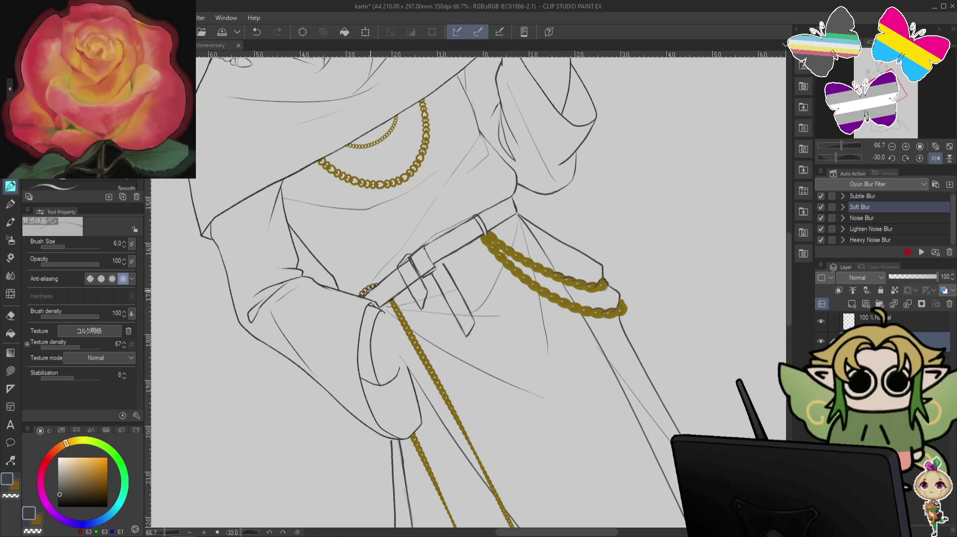
{"action": "key", "text": "c"}
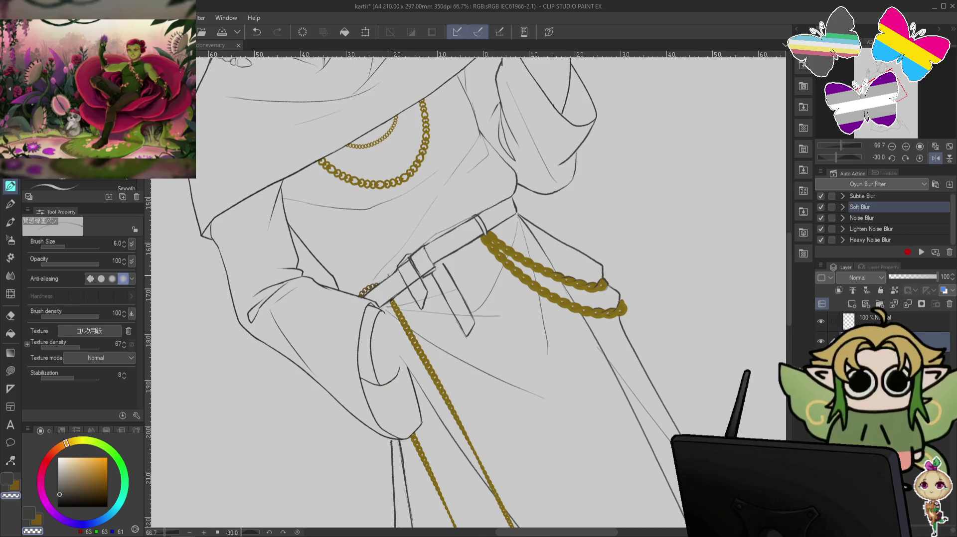
{"action": "key", "text": "c"}
{"action": "key", "text": "c"}
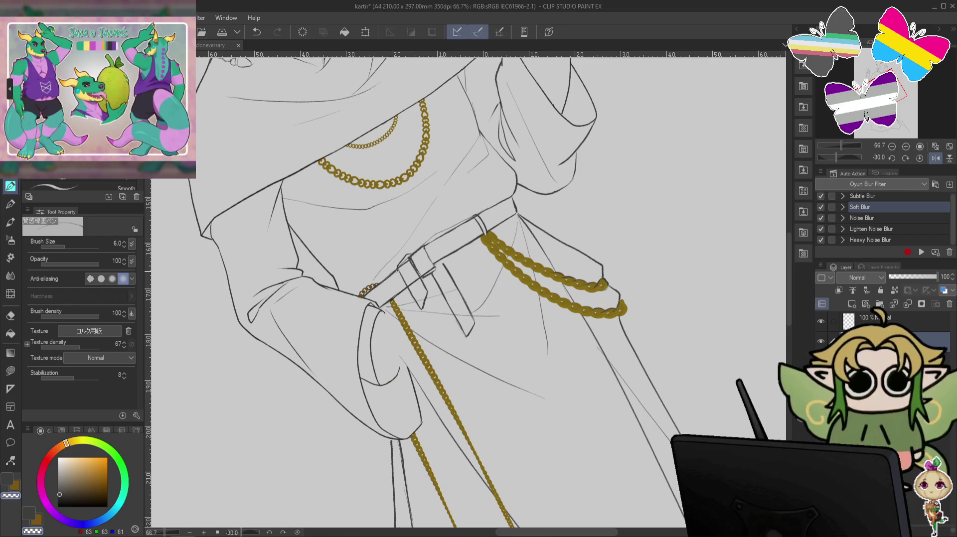
{"action": "key", "text": "c"}
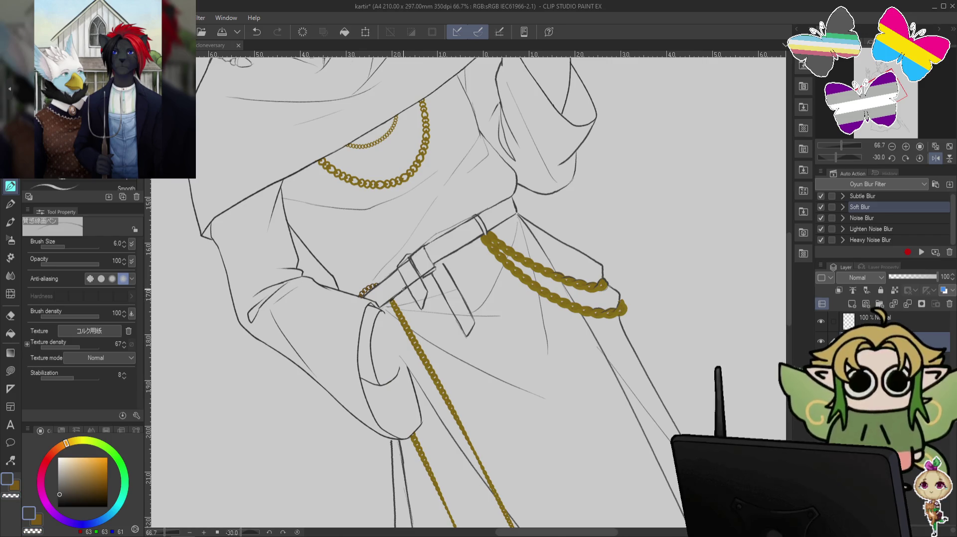
{"action": "key", "text": "c"}
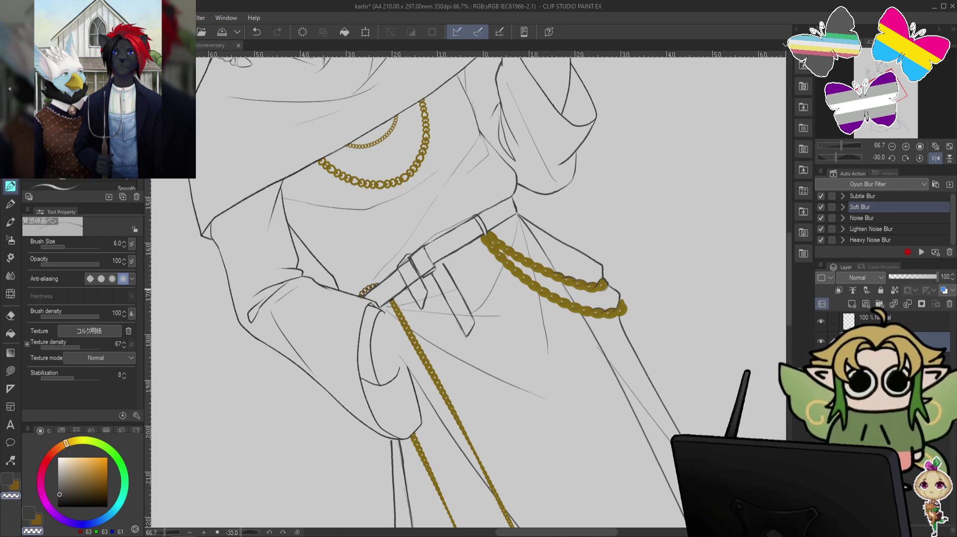
{"action": "key", "text": "ctrl+0"}
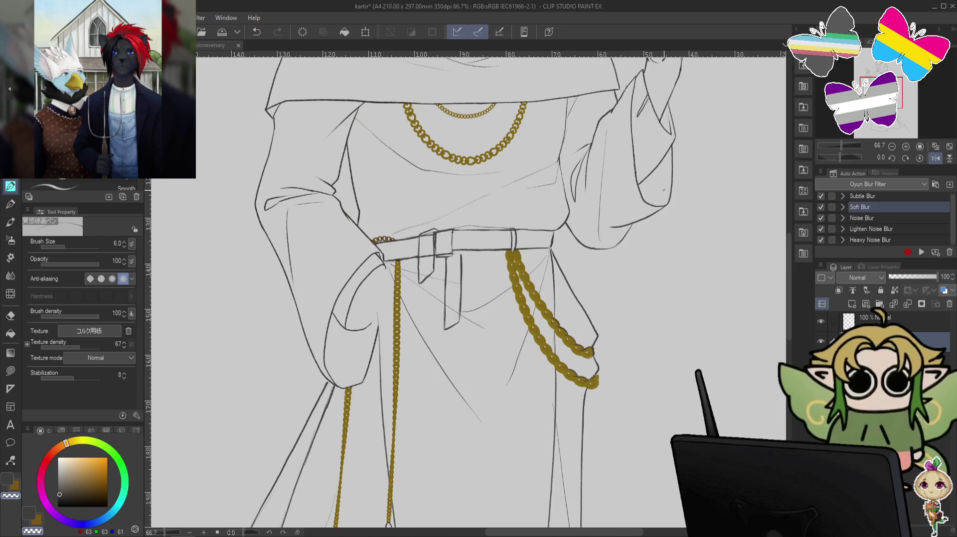
{"action": "left_click", "coordinate": [11, 315]}
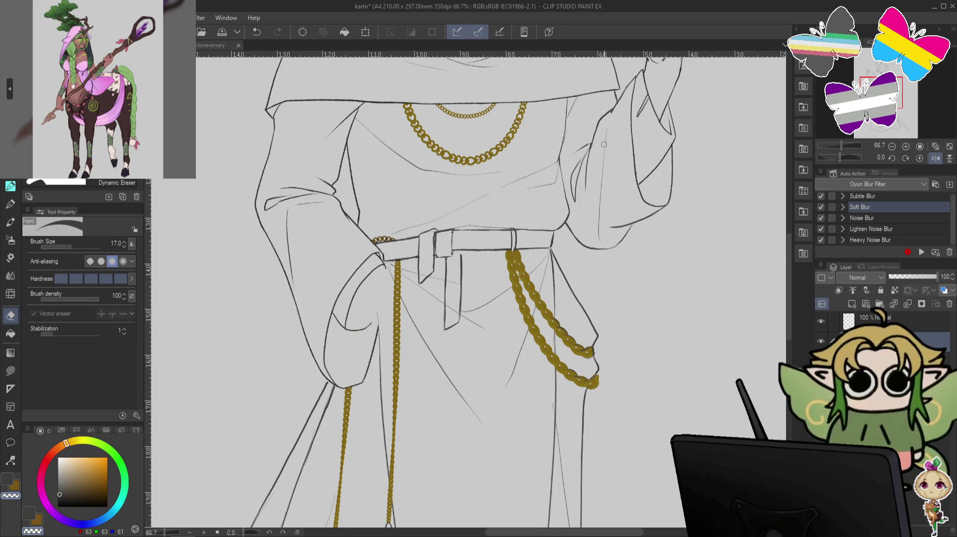
- Return to the pencil and redraw the two short lines of the belt knot at the waist
{"action": "key", "text": "p"}
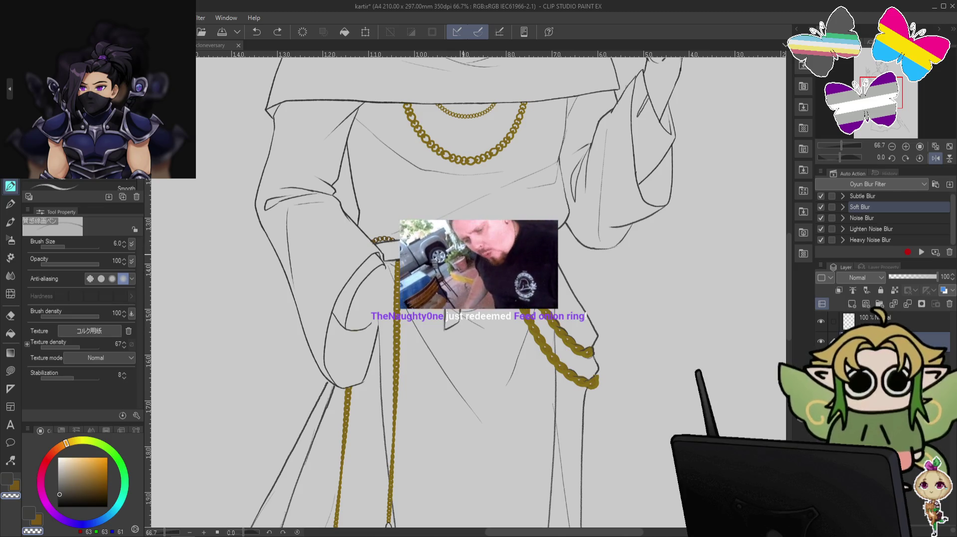
{"action": "key", "text": "ctrl+z"}
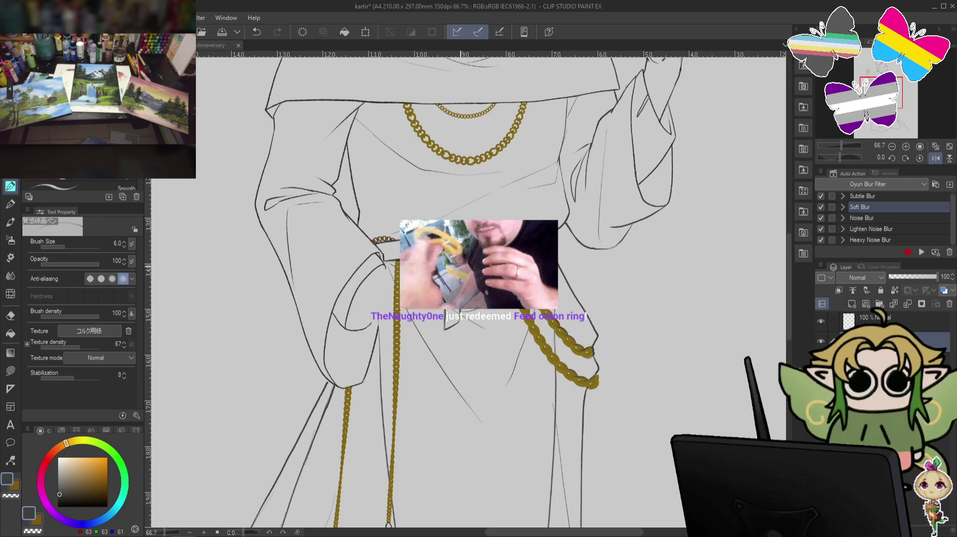
{"action": "key", "text": "ctrl+y"}
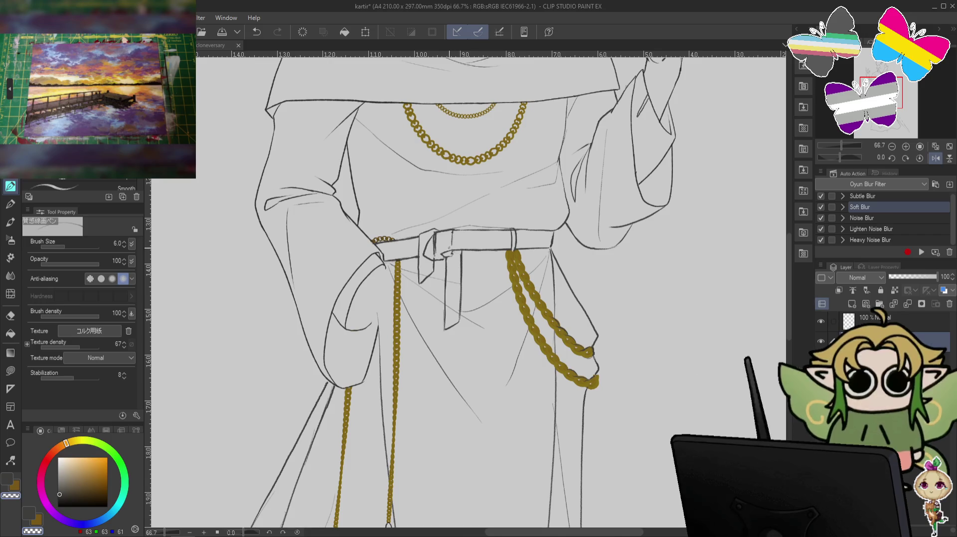
{"action": "key", "text": "c"}
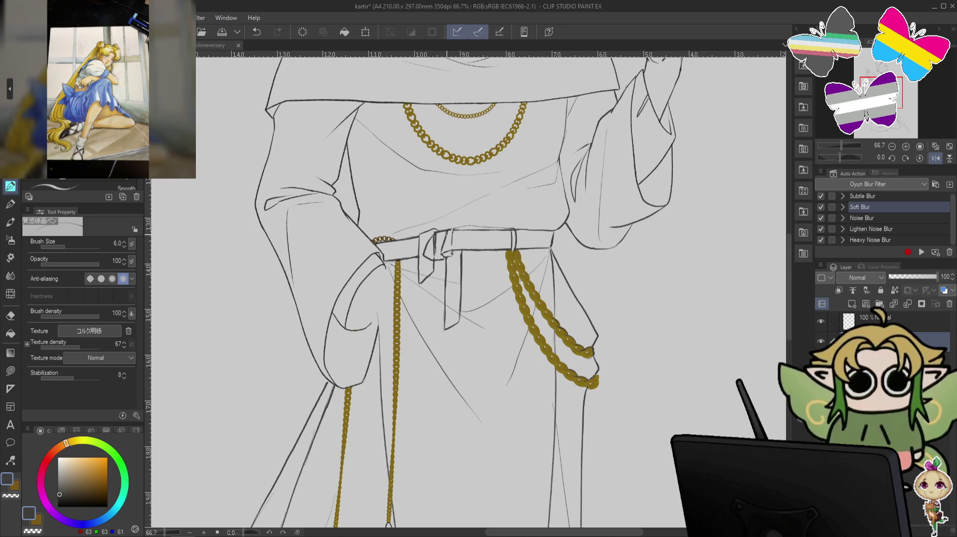
{"action": "left_click_drag", "start_coordinate": [453, 228], "coordinate": [462, 226]}
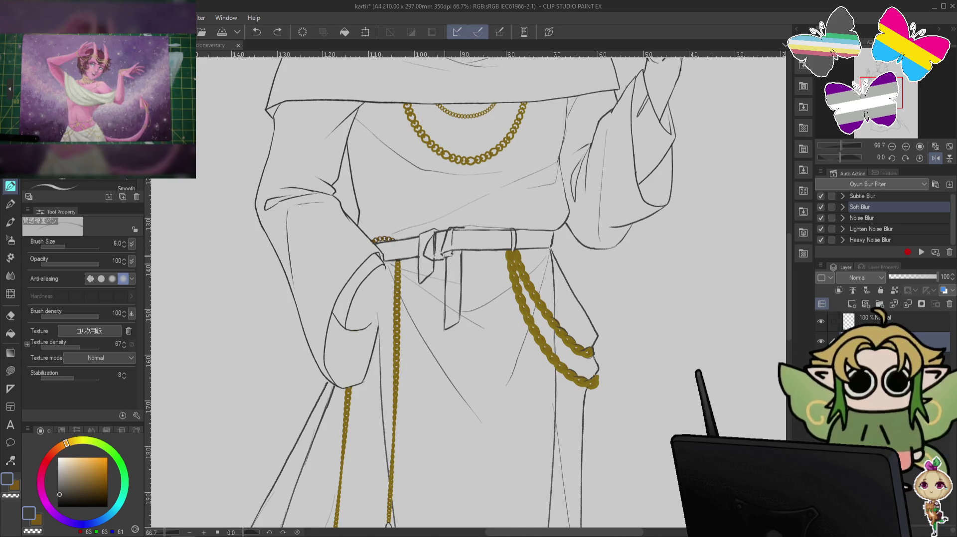
{"action": "left_click_drag", "start_coordinate": [464, 228], "coordinate": [455, 243]}
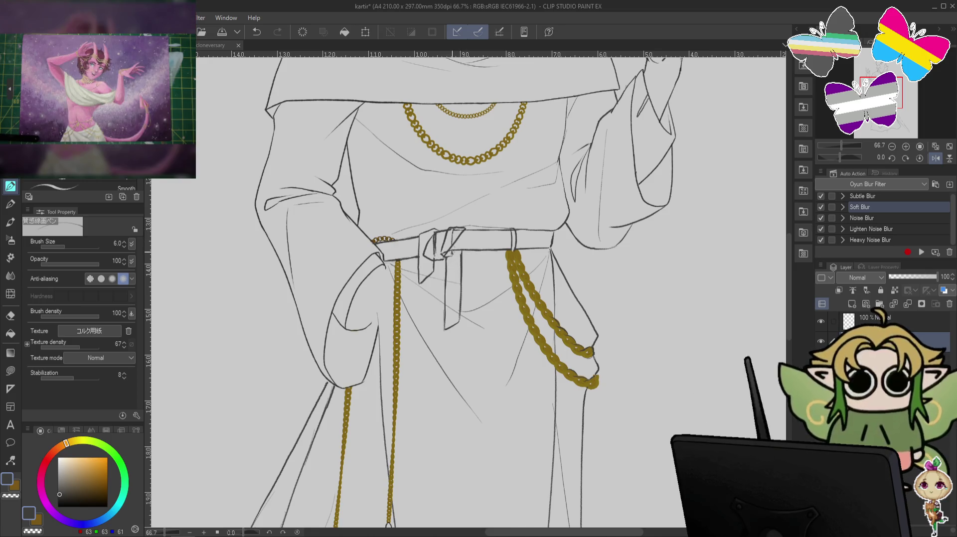
{"action": "key", "text": "c"}
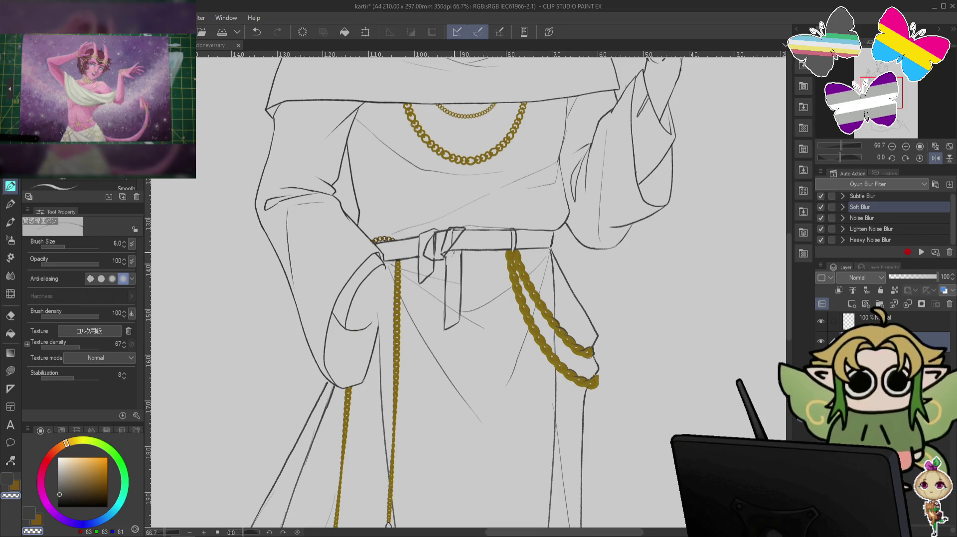
{"action": "key", "text": "c"}
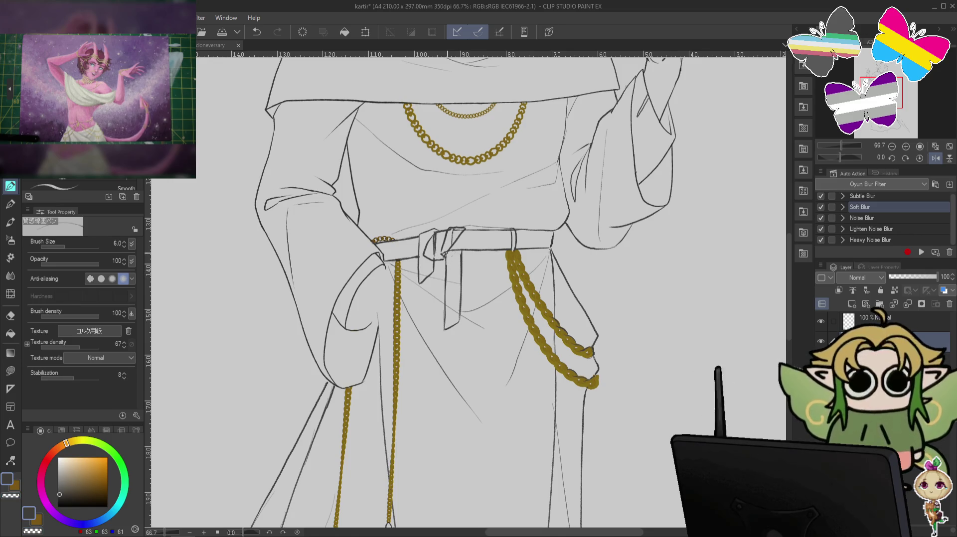
{"action": "key", "text": "c"}
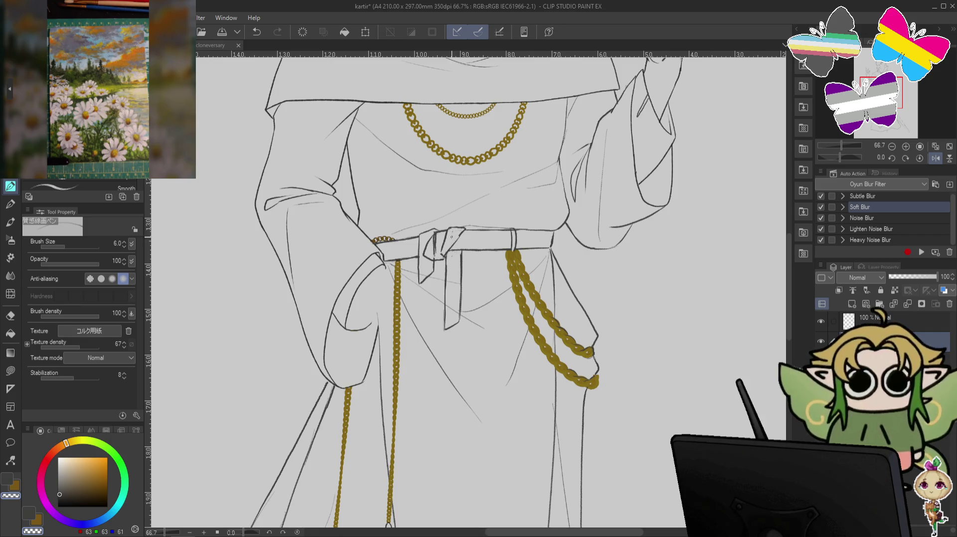
- Select the eraser, make the layer below active, and pan down to the lower robe and hem
{"action": "key", "text": "c"}
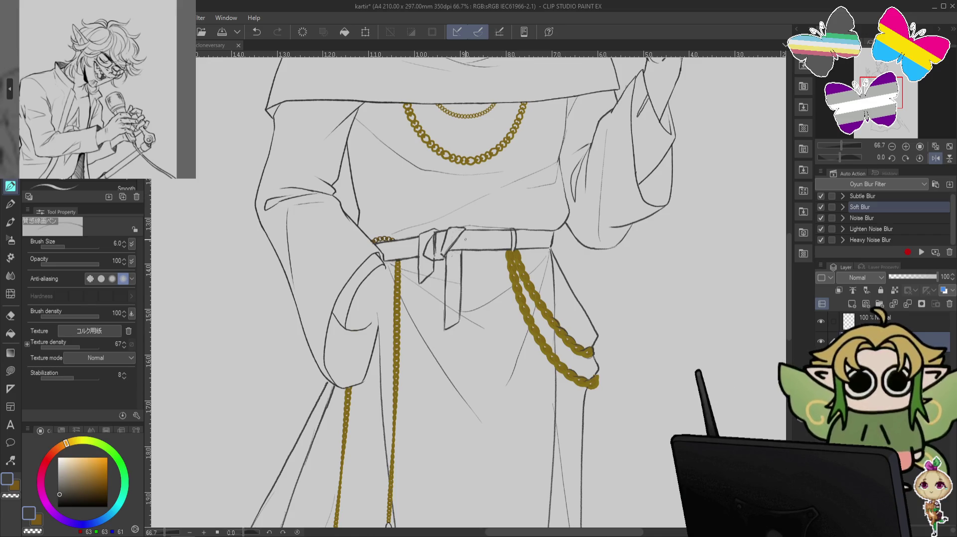
{"action": "left_click", "coordinate": [10, 316]}
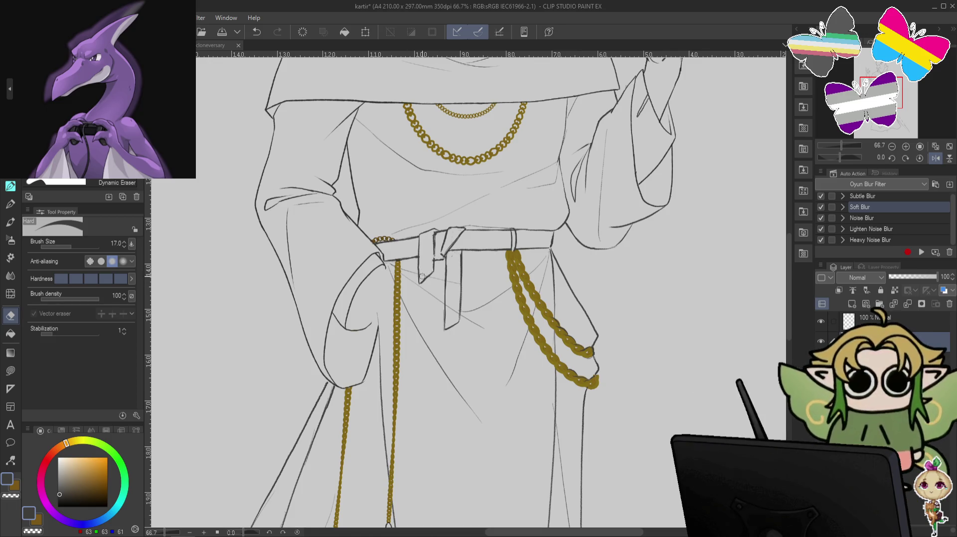
{"action": "left_click", "coordinate": [810, 358]}
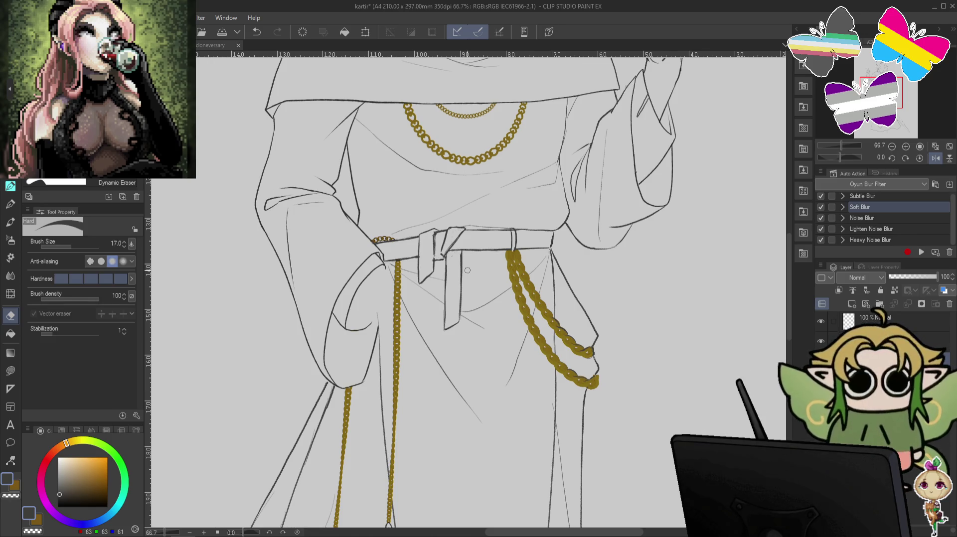
{"action": "scroll", "coordinate": [467, 270], "scroll_direction": "down", "scroll_amount": 3}
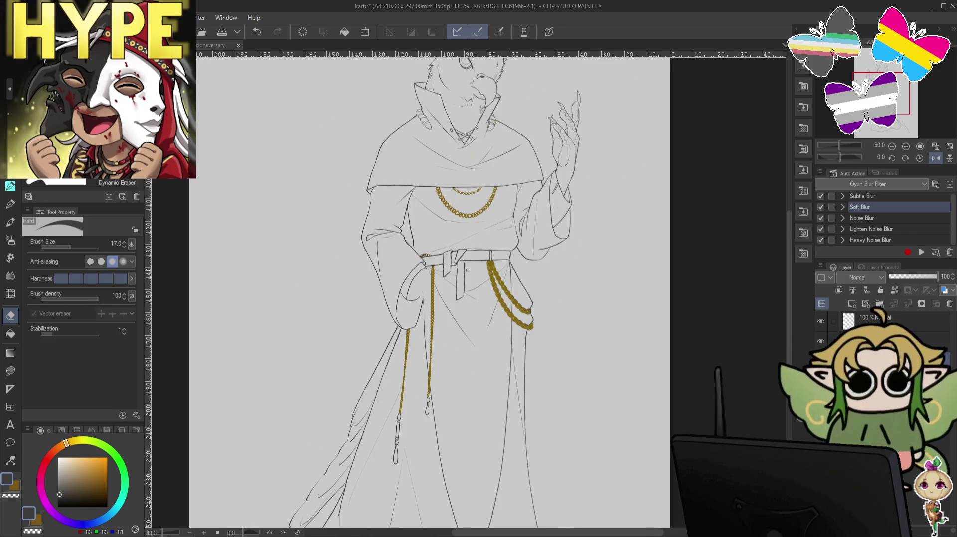
{"action": "scroll", "coordinate": [467, 270], "scroll_direction": "up", "scroll_amount": 1}
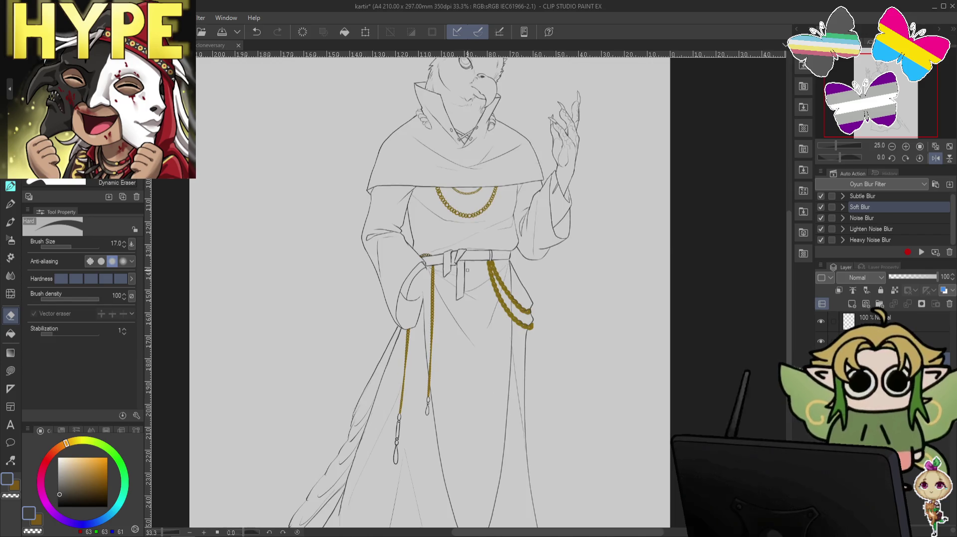
{"action": "left_click_drag", "start_coordinate": [467, 270], "coordinate": [407, 168]}
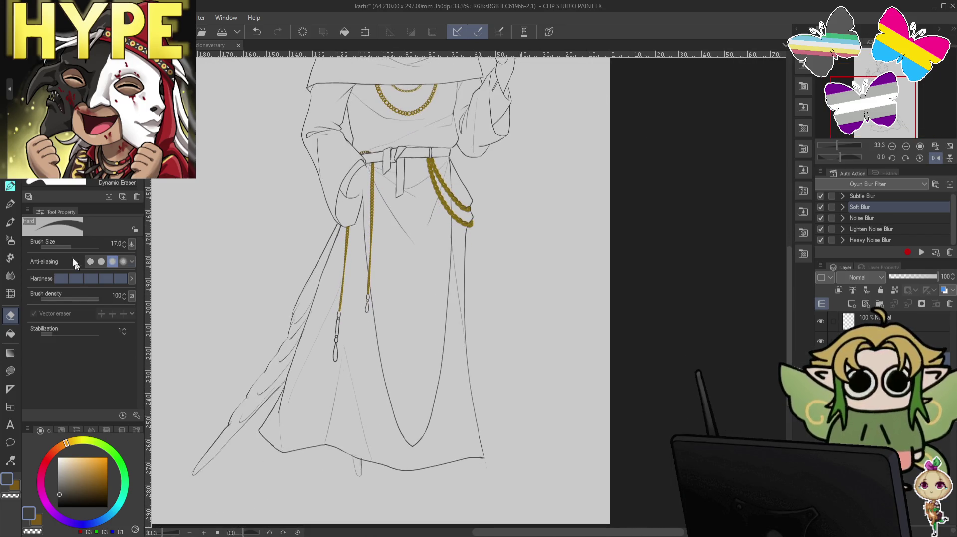
- Switch to the smooth pen and inspect the sketched clawed feet below the robe hem
{"action": "left_click", "coordinate": [10, 187]}
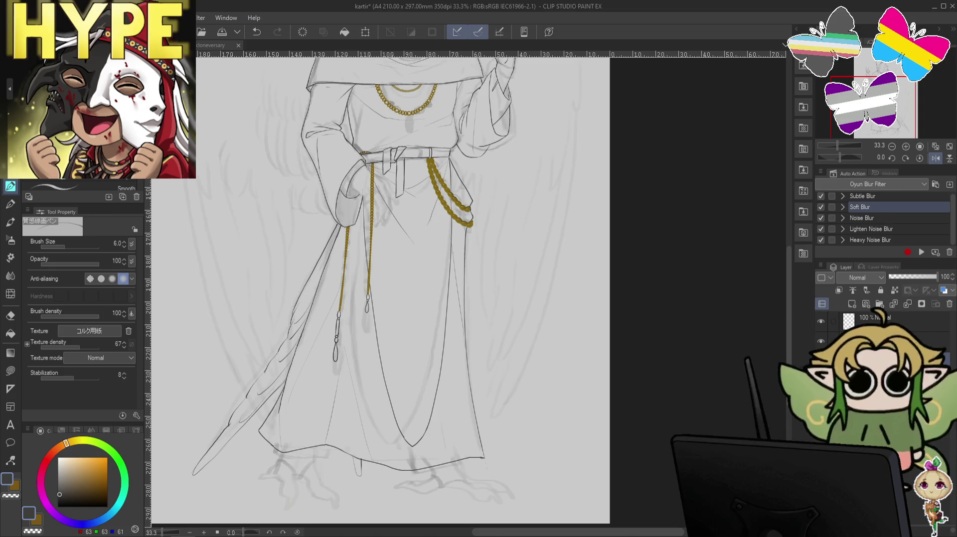
{"action": "left_click_drag", "start_coordinate": [617, 422], "coordinate": [540, 314]}
{"action": "scroll", "coordinate": [540, 313], "scroll_direction": "up", "scroll_amount": 1}
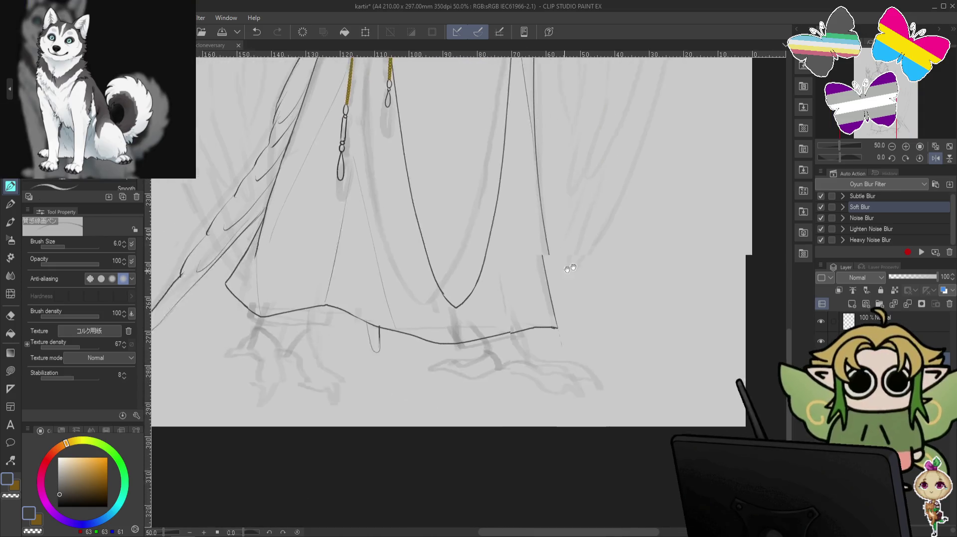
{"action": "left_click_drag", "start_coordinate": [570, 260], "coordinate": [367, 335]}
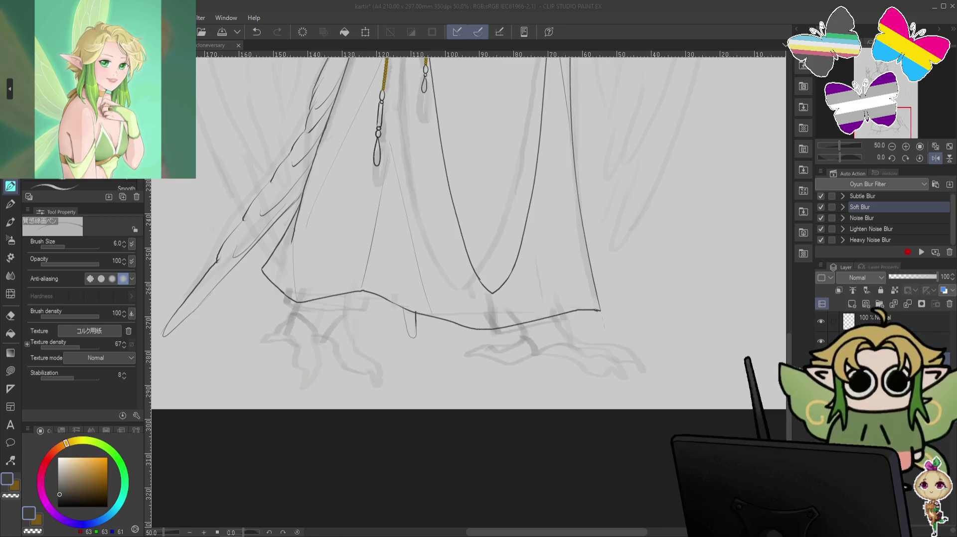
{"action": "scroll", "coordinate": [608, 268], "scroll_direction": "down", "scroll_amount": 3}
{"action": "scroll", "coordinate": [607, 268], "scroll_direction": "down", "scroll_amount": 2}
{"action": "scroll", "coordinate": [647, 150], "scroll_direction": "up", "scroll_amount": 2}
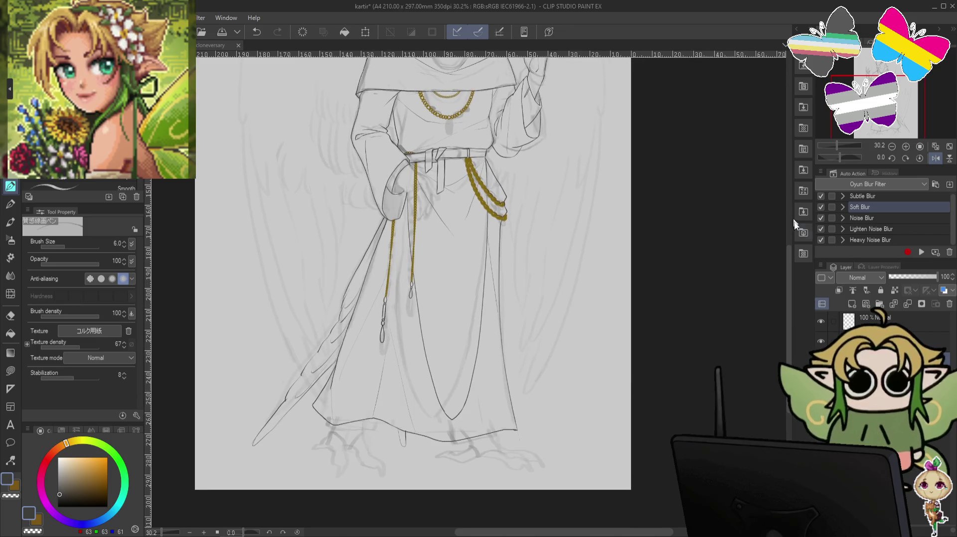
- Hide the rough wing and feet sketch layer, then switch to the cloneversary pirate drawing
{"action": "left_click_drag", "start_coordinate": [790, 270], "coordinate": [791, 233]}
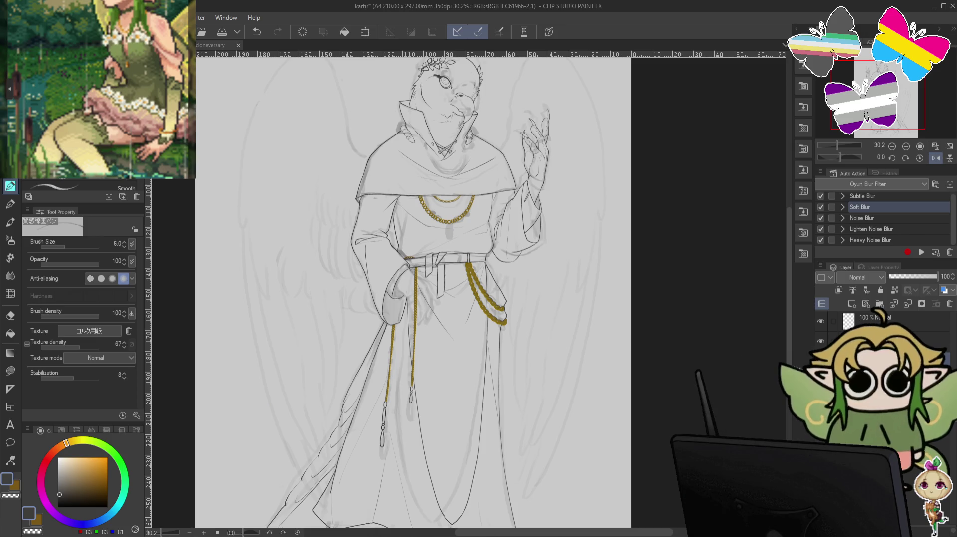
{"action": "scroll", "coordinate": [668, 324], "scroll_direction": "down", "scroll_amount": 1}
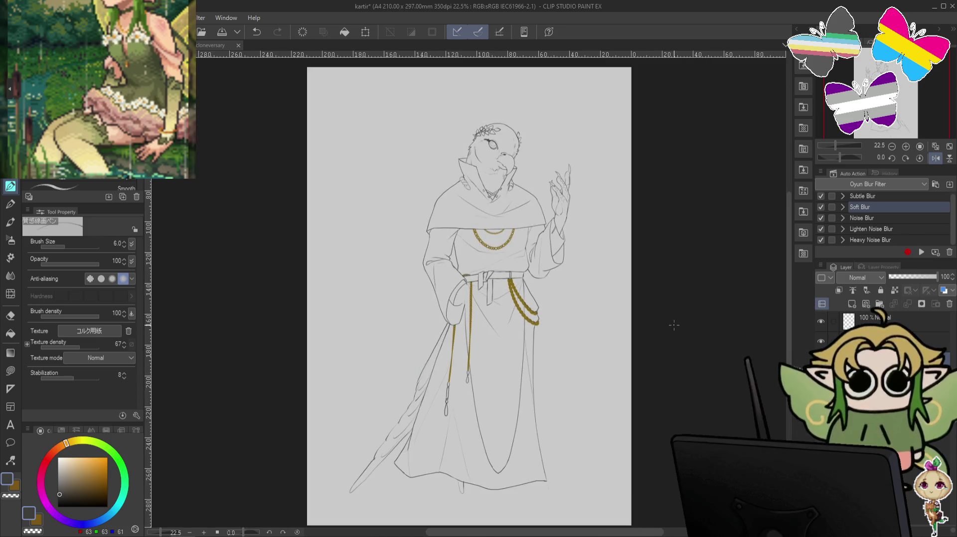
{"action": "scroll", "coordinate": [673, 327], "scroll_direction": "up", "scroll_amount": 1}
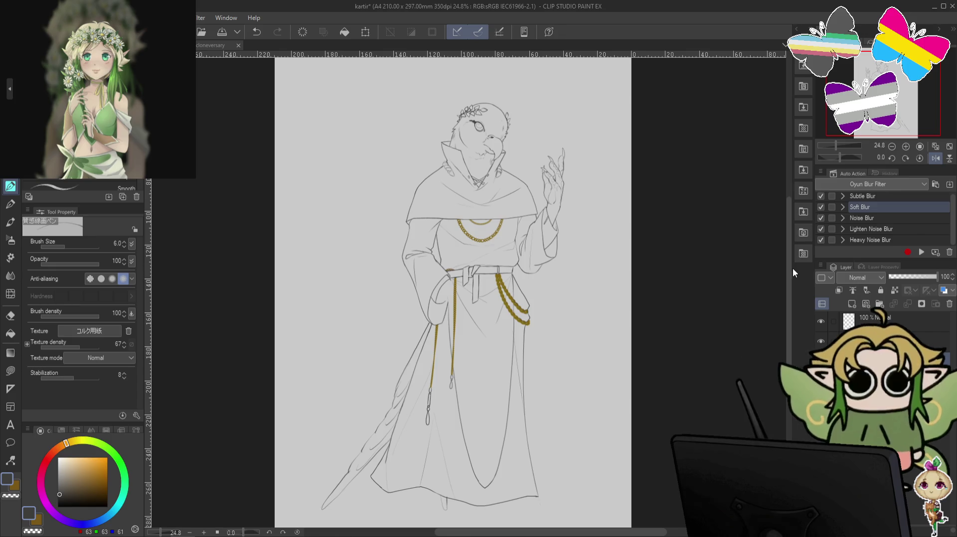
{"action": "left_click_drag", "start_coordinate": [790, 267], "coordinate": [782, 282]}
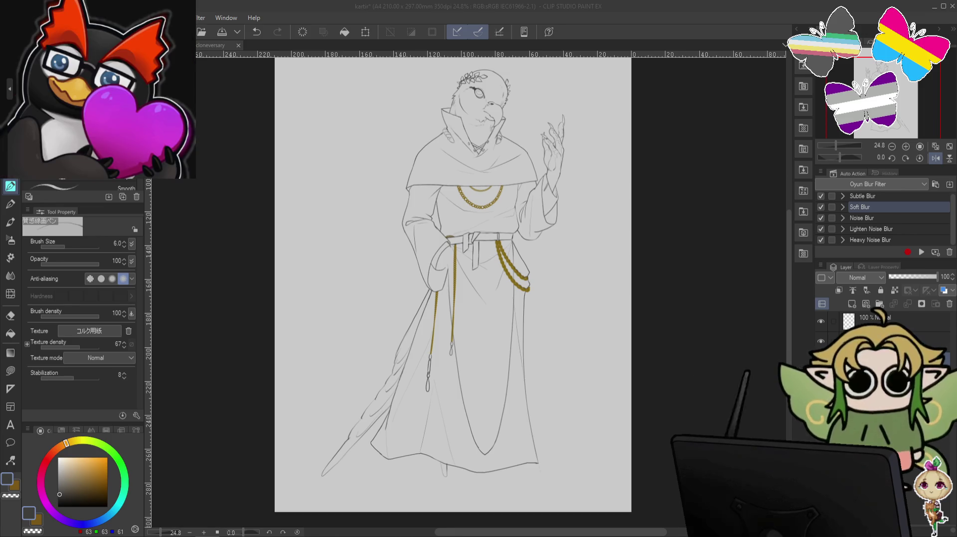
{"action": "key", "text": "ctrl+Tab"}
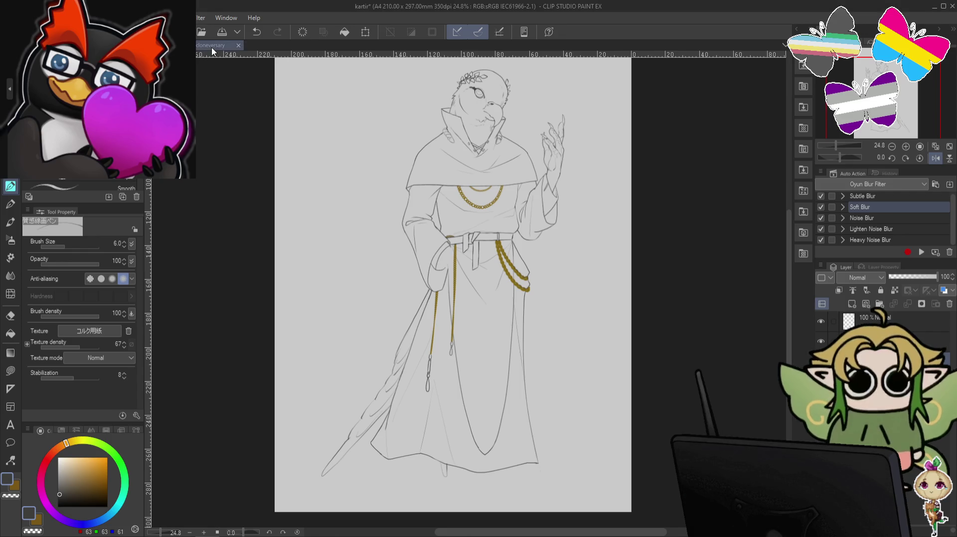
{"action": "left_click_drag", "start_coordinate": [550, 100], "coordinate": [552, 143]}
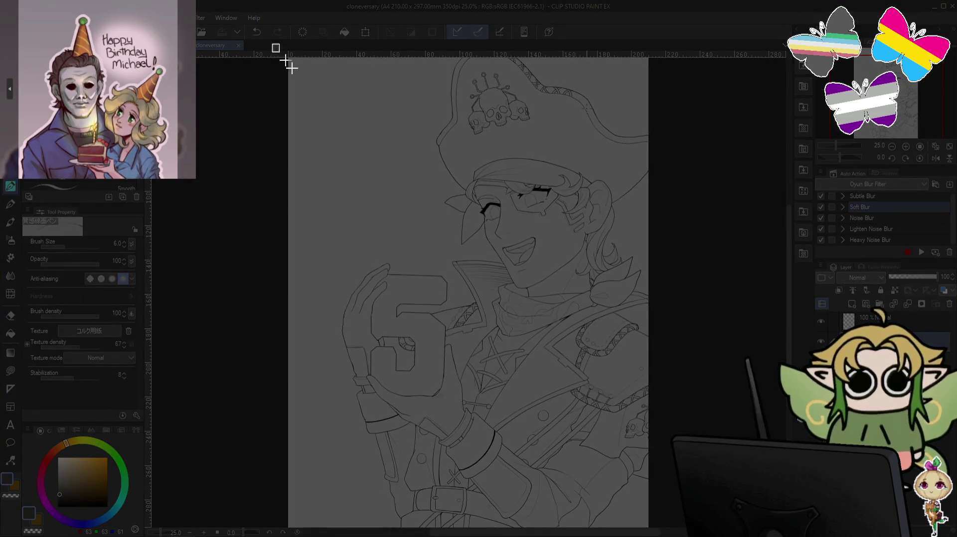
{"action": "left_click_drag", "start_coordinate": [272, 44], "coordinate": [663, 529]}
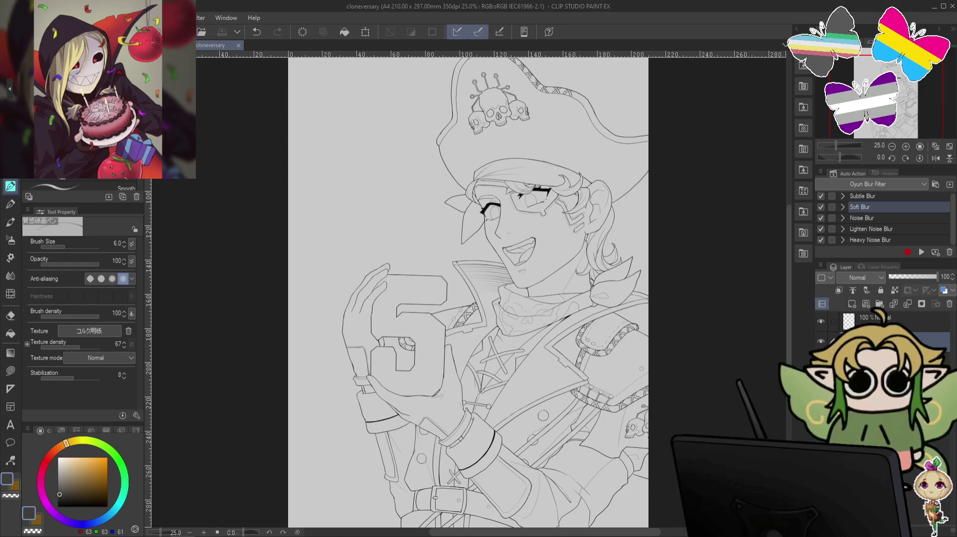
{"action": "key", "text": "ctrl+Tab"}
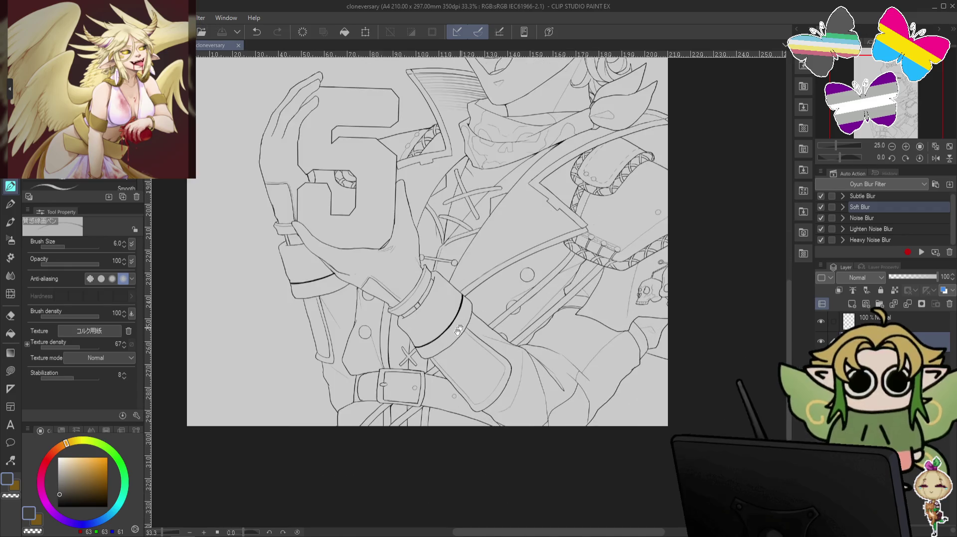
- Bring the cloneversary pirate drawing to the front and zoom in on it
{"action": "left_click_drag", "start_coordinate": [458, 331], "coordinate": [531, 383]}
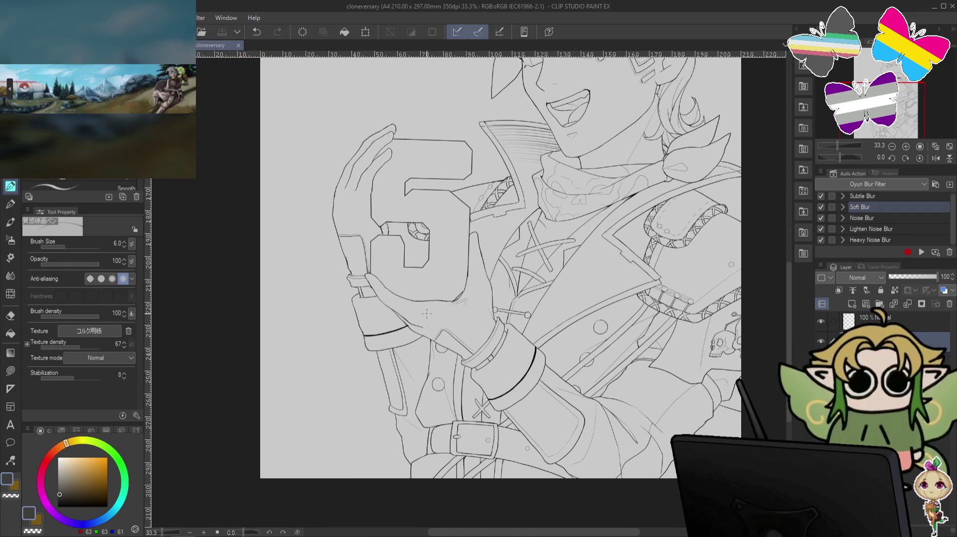
{"action": "scroll", "coordinate": [80, 185], "scroll_direction": "down", "scroll_amount": 2}
{"action": "scroll", "coordinate": [79, 186], "scroll_direction": "down", "scroll_amount": 2}
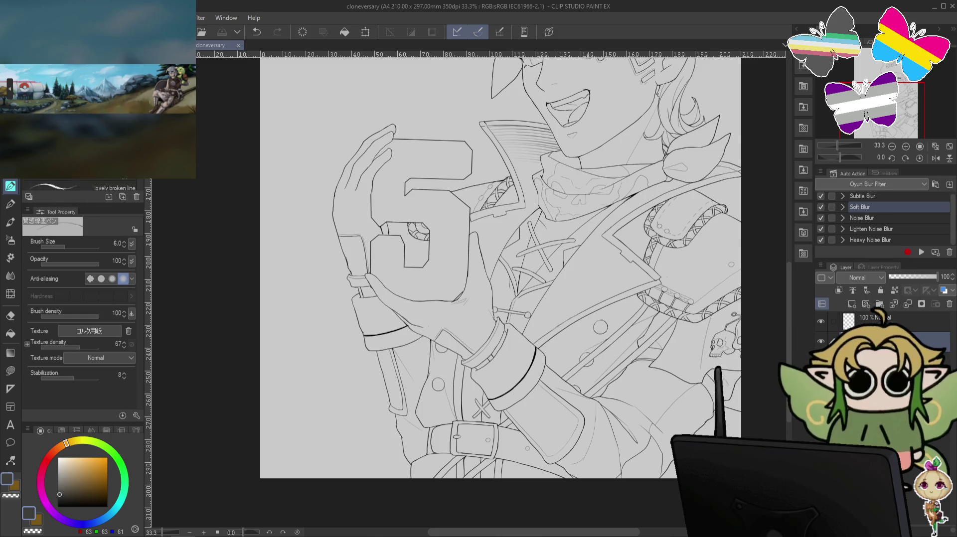
{"action": "scroll", "coordinate": [80, 185], "scroll_direction": "down", "scroll_amount": 2}
{"action": "scroll", "coordinate": [80, 185], "scroll_direction": "down", "scroll_amount": 2}
{"action": "scroll", "coordinate": [80, 185], "scroll_direction": "down", "scroll_amount": 2}
{"action": "scroll", "coordinate": [80, 185], "scroll_direction": "down", "scroll_amount": 2}
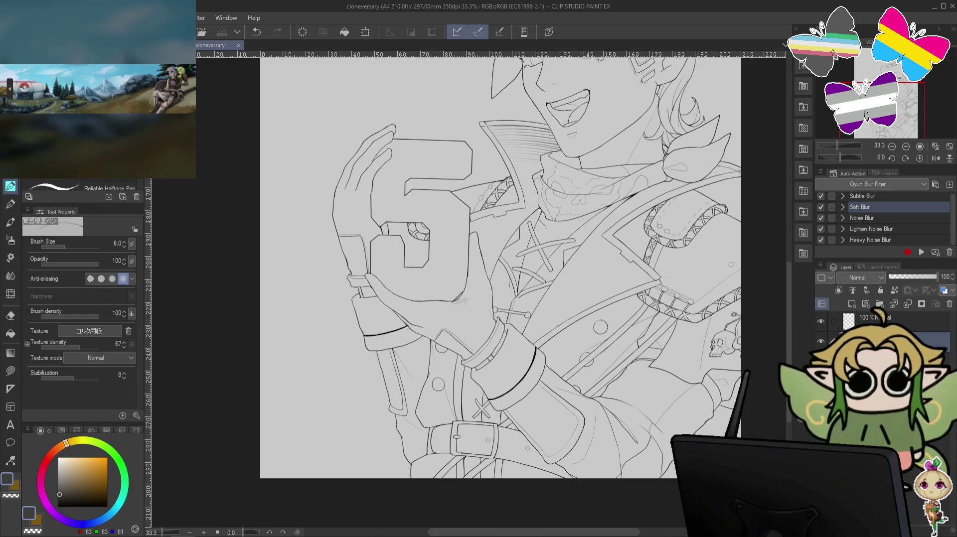
{"action": "scroll", "coordinate": [80, 186], "scroll_direction": "down", "scroll_amount": 2}
- Test the pastel brush in near-black and two inking pens by the left sleeve, undoing each
{"action": "key", "text": "b"}
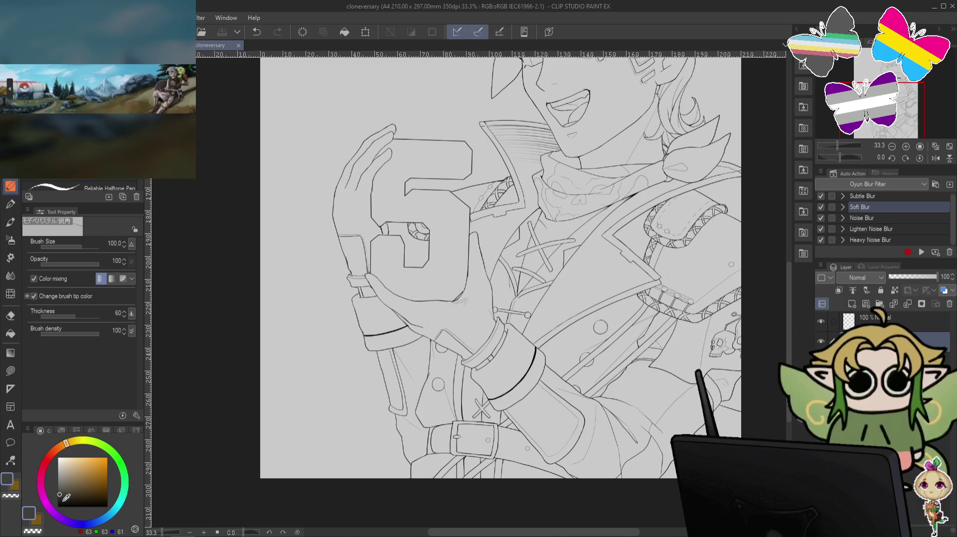
{"action": "left_click", "coordinate": [58, 502]}
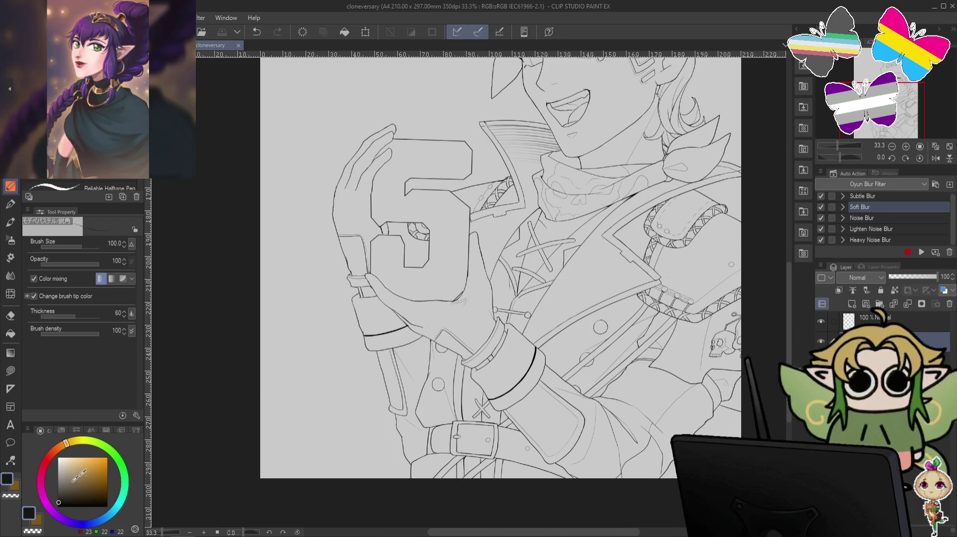
{"action": "left_click_drag", "start_coordinate": [349, 329], "coordinate": [329, 409]}
{"action": "key", "text": "ctrl+z"}
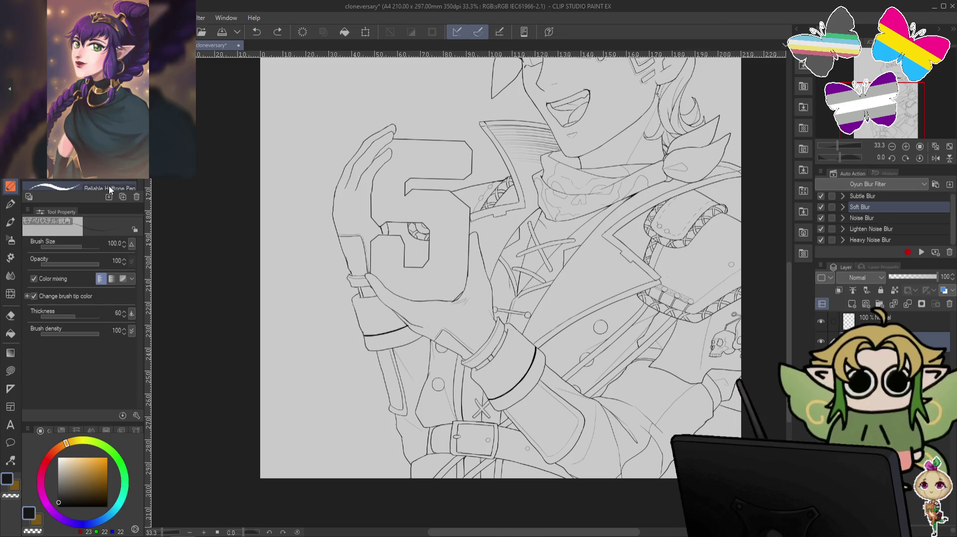
{"action": "key", "text": "p"}
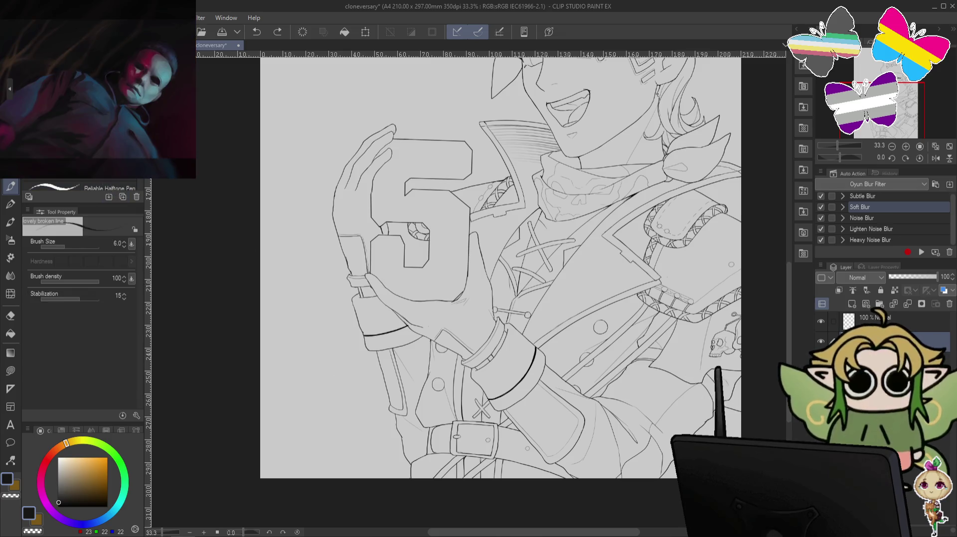
{"action": "key", "text": "p"}
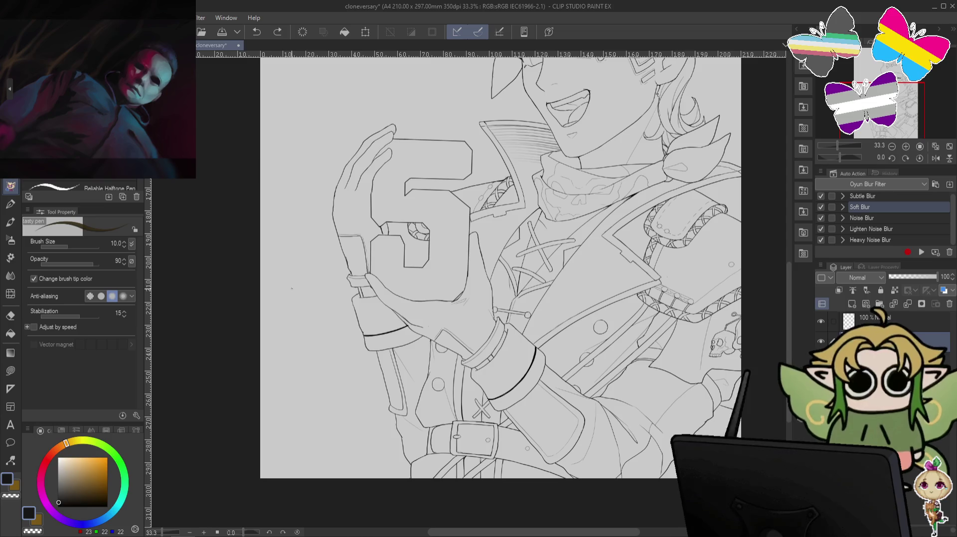
{"action": "mouse_move", "coordinate": [311, 298]}
{"action": "left_mouse_down"}
{"action": "mouse_move", "coordinate": [296, 401]}
{"action": "mouse_move", "coordinate": [327, 415]}
{"action": "left_mouse_up"}
{"action": "key", "text": "ctrl+z"}
{"action": "key", "text": "ctrl+z"}
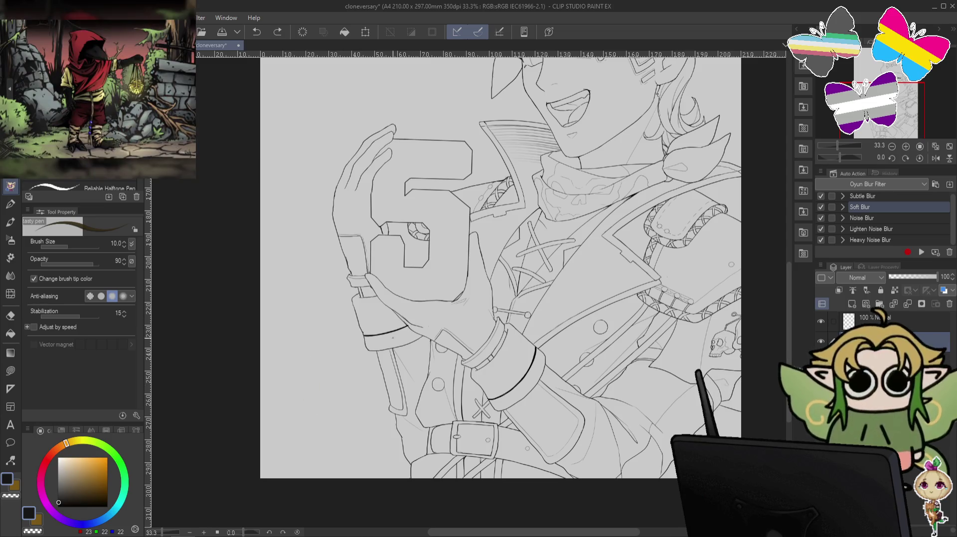
{"action": "left_click_drag", "start_coordinate": [342, 309], "coordinate": [351, 343]}
{"action": "key", "text": "ctrl+z"}
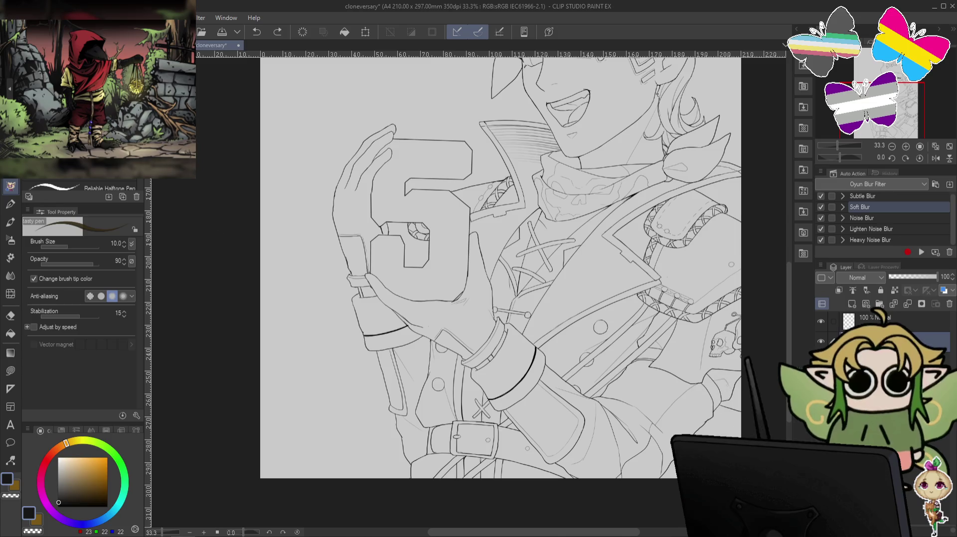
- Try a finer pen with test lines at left and inside the 5, undoing them
{"action": "key", "text": "p"}
{"action": "left_click_drag", "start_coordinate": [337, 301], "coordinate": [354, 377]}
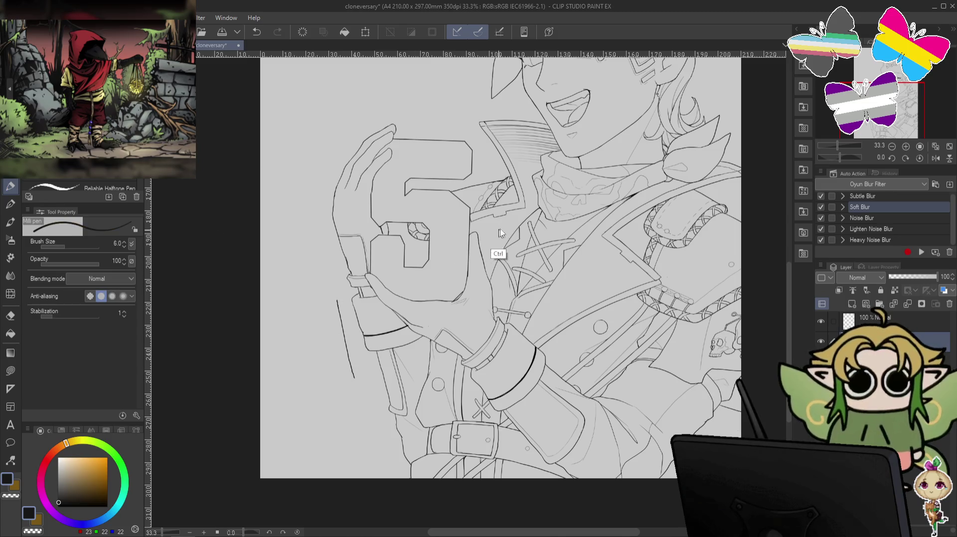
{"action": "key", "text": "ctrl+z"}
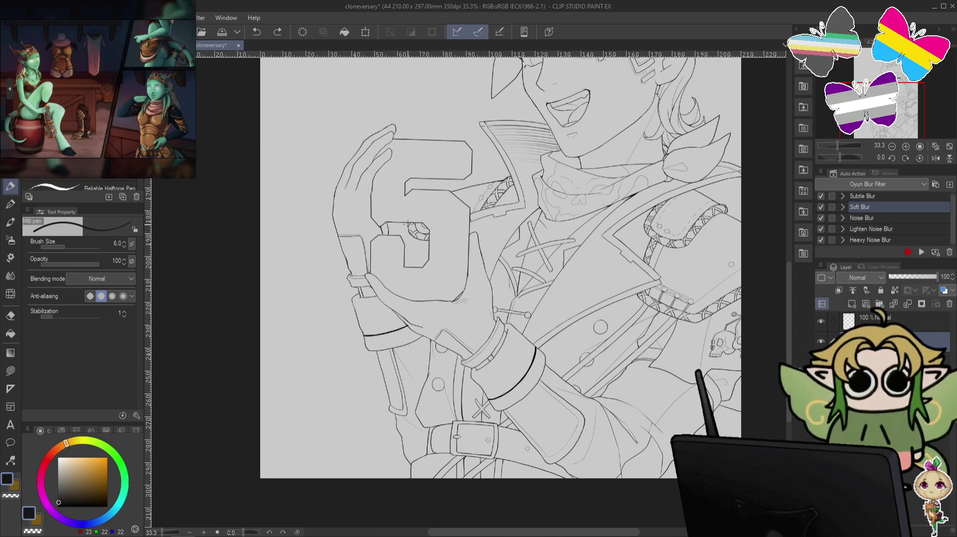
{"action": "left_click_drag", "start_coordinate": [404, 235], "coordinate": [406, 247]}
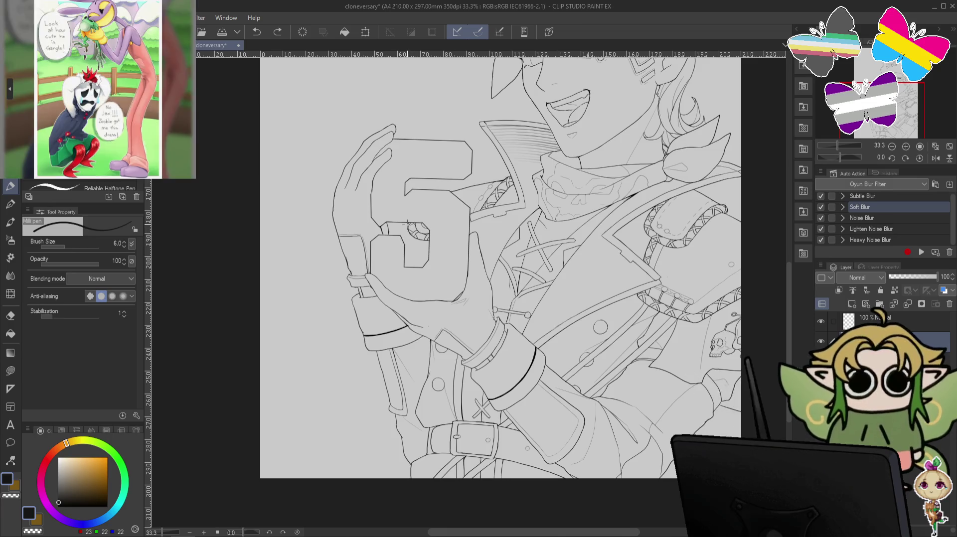
{"action": "key", "text": "ctrl+z"}
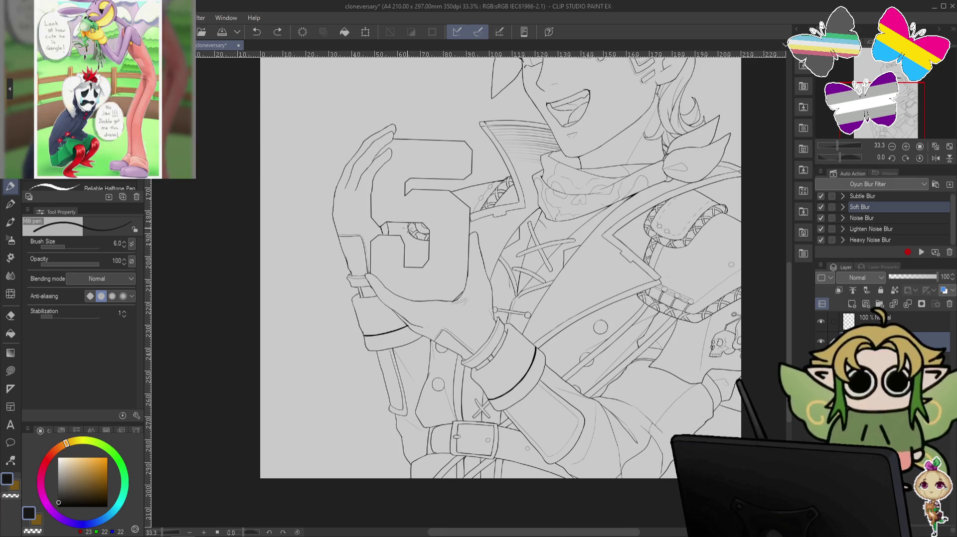
{"action": "left_click_drag", "start_coordinate": [404, 247], "coordinate": [405, 265]}
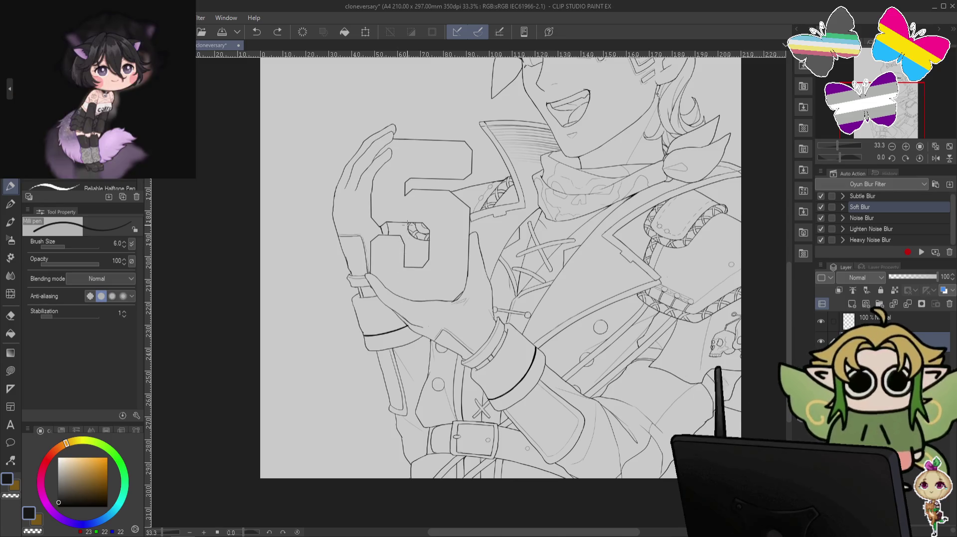
{"action": "scroll", "coordinate": [399, 257], "scroll_direction": "up", "scroll_amount": 2}
- Remove the trial stroke inside the 5 and zoom out toward the coat
{"action": "key", "text": "ctrl+z"}
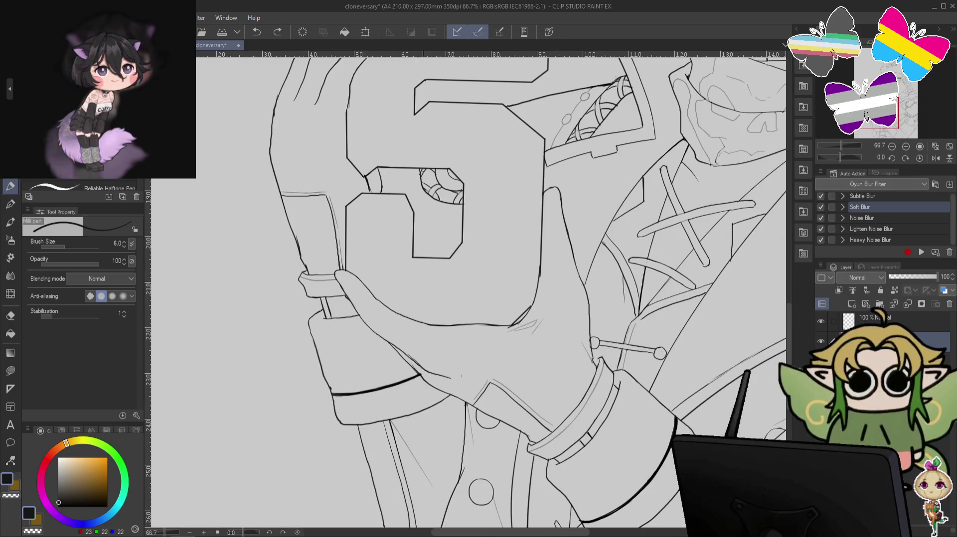
{"action": "left_click_drag", "start_coordinate": [421, 172], "coordinate": [412, 197]}
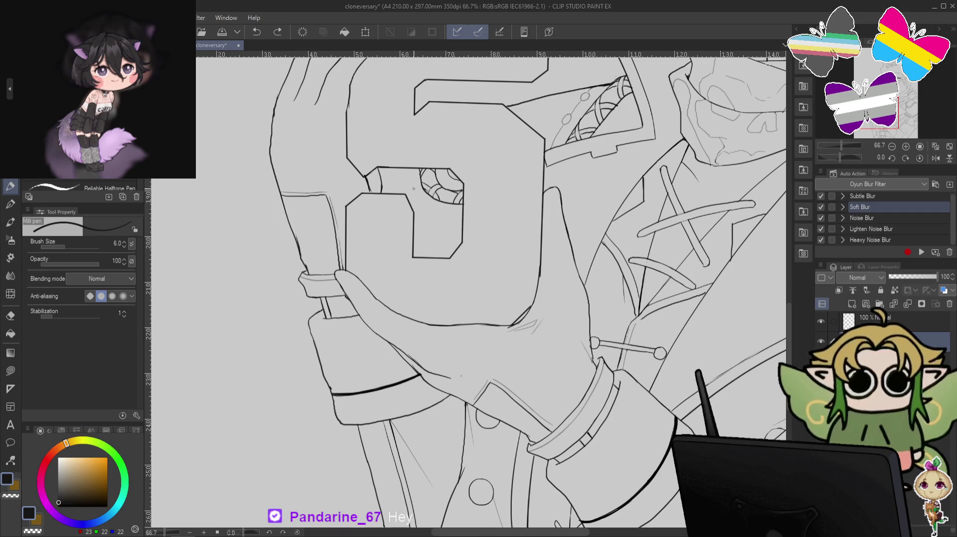
{"action": "key", "text": "ctrl+z"}
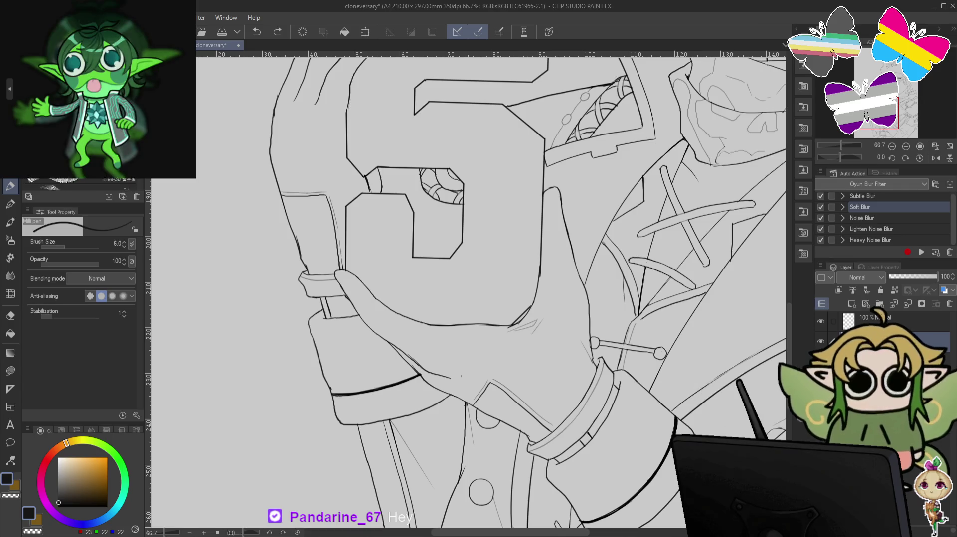
{"action": "scroll", "coordinate": [80, 184], "scroll_direction": "down", "scroll_amount": 2}
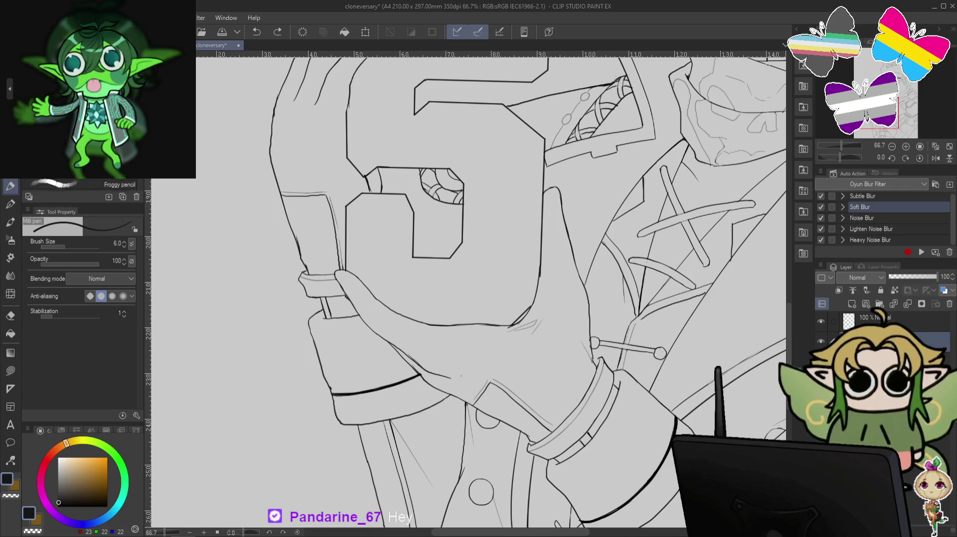
{"action": "scroll", "coordinate": [82, 184], "scroll_direction": "down", "scroll_amount": 1}
{"action": "scroll", "coordinate": [82, 185], "scroll_direction": "down", "scroll_amount": 1}
{"action": "scroll", "coordinate": [83, 184], "scroll_direction": "down", "scroll_amount": 1}
{"action": "scroll", "coordinate": [82, 184], "scroll_direction": "down", "scroll_amount": 1}
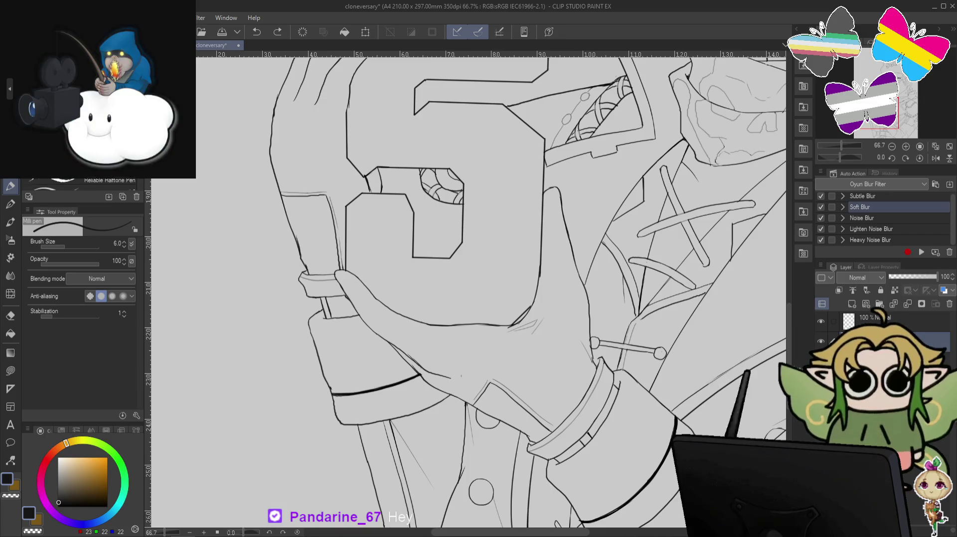
{"action": "scroll", "coordinate": [83, 184], "scroll_direction": "down", "scroll_amount": 1}
{"action": "scroll", "coordinate": [82, 184], "scroll_direction": "down", "scroll_amount": 1}
{"action": "scroll", "coordinate": [82, 184], "scroll_direction": "down", "scroll_amount": 1}
{"action": "scroll", "coordinate": [82, 184], "scroll_direction": "down", "scroll_amount": 1}
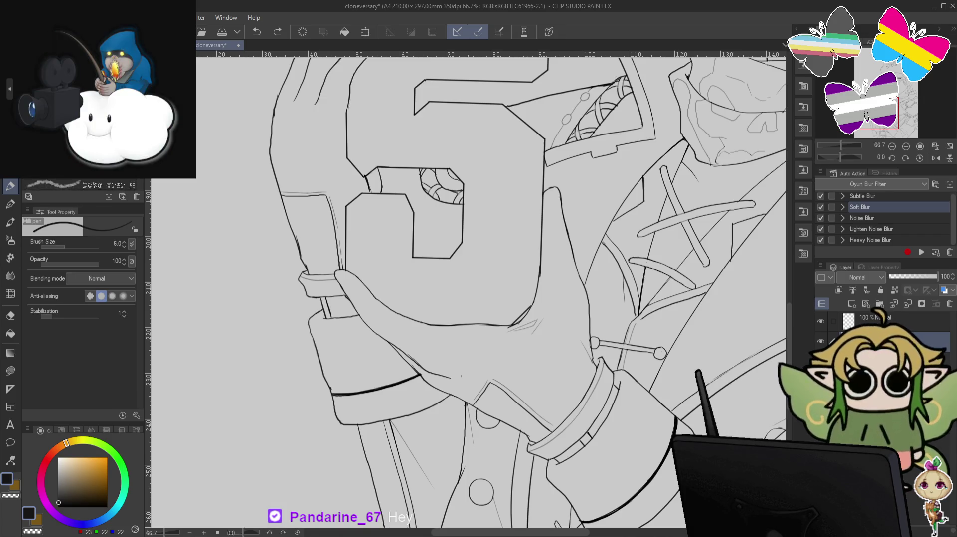
{"action": "scroll", "coordinate": [83, 184], "scroll_direction": "down", "scroll_amount": 2}
{"action": "scroll", "coordinate": [82, 184], "scroll_direction": "down", "scroll_amount": 1}
{"action": "scroll", "coordinate": [82, 185], "scroll_direction": "down", "scroll_amount": 1}
{"action": "scroll", "coordinate": [82, 184], "scroll_direction": "down", "scroll_amount": 1}
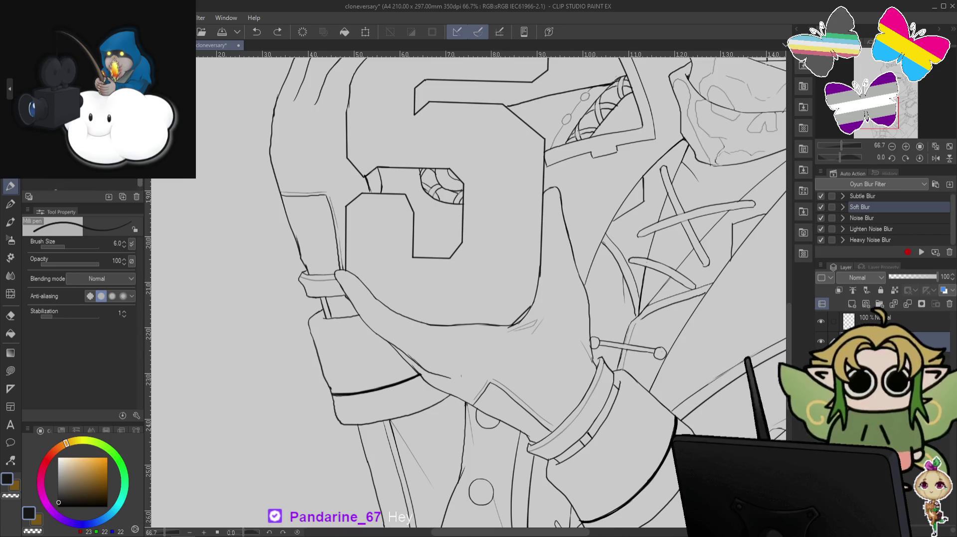
{"action": "scroll", "coordinate": [82, 184], "scroll_direction": "down", "scroll_amount": 2}
{"action": "scroll", "coordinate": [82, 184], "scroll_direction": "down", "scroll_amount": 1}
{"action": "scroll", "coordinate": [83, 185], "scroll_direction": "down", "scroll_amount": 1}
{"action": "scroll", "coordinate": [82, 184], "scroll_direction": "down", "scroll_amount": 1}
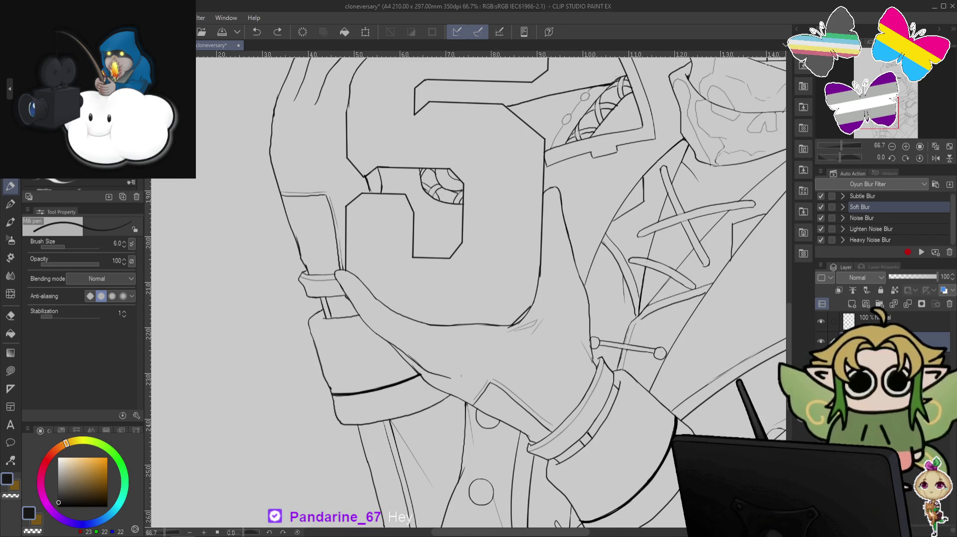
- Switch to a different inking pen and test strokes beside the hand and the 5
{"action": "left_click", "coordinate": [83, 184]}
{"action": "left_click_drag", "start_coordinate": [283, 271], "coordinate": [283, 339]}
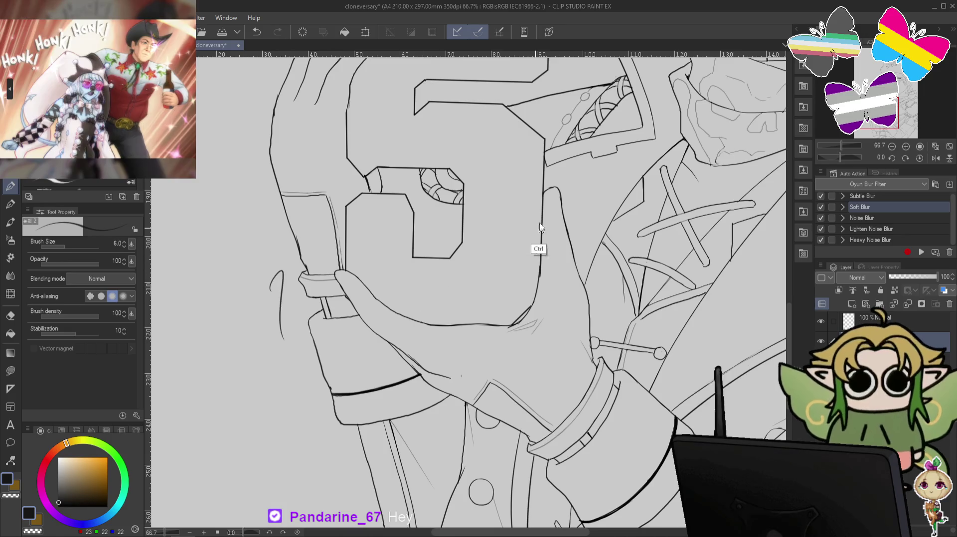
{"action": "key", "text": "ctrl+z"}
{"action": "scroll", "coordinate": [539, 228], "scroll_direction": "down", "scroll_amount": 1}
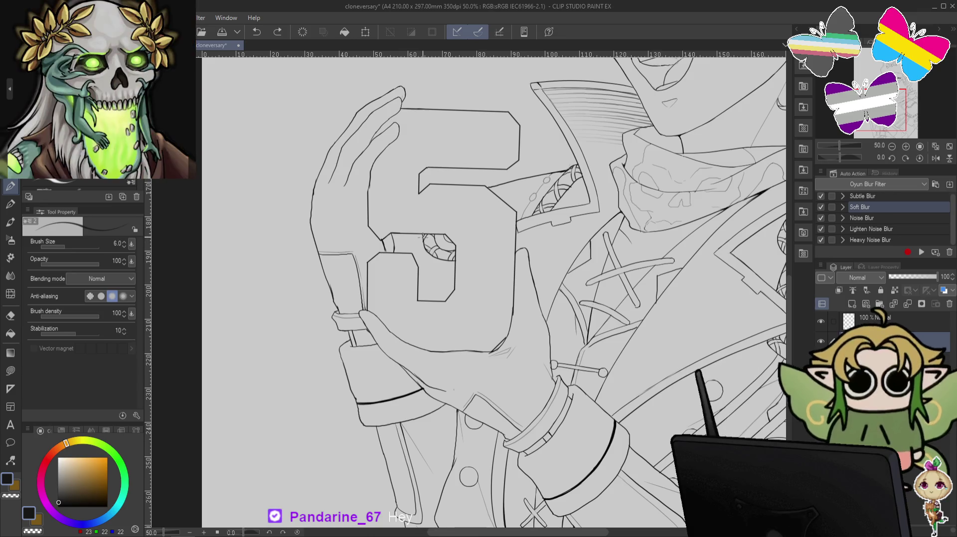
{"action": "left_click_drag", "start_coordinate": [423, 236], "coordinate": [413, 258]}
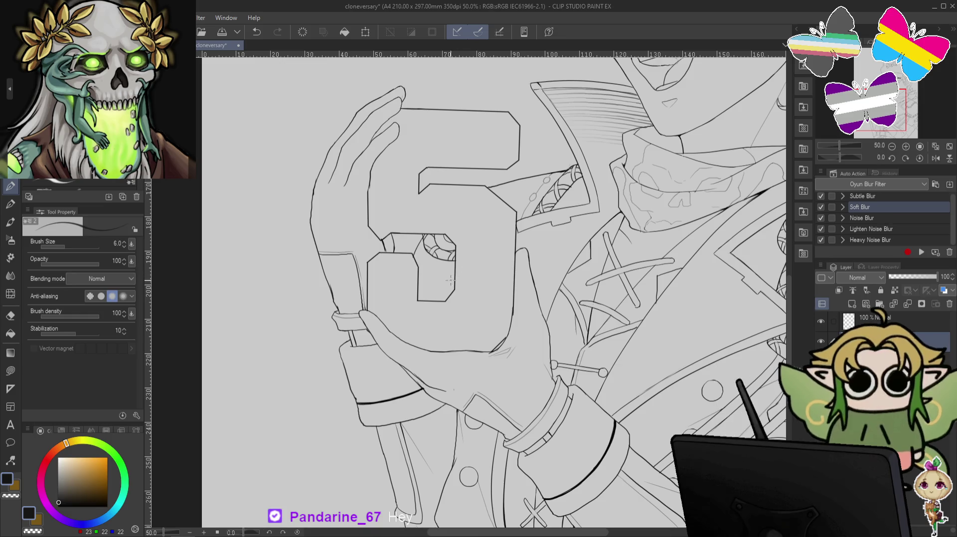
{"action": "scroll", "coordinate": [487, 255], "scroll_direction": "down", "scroll_amount": 1}
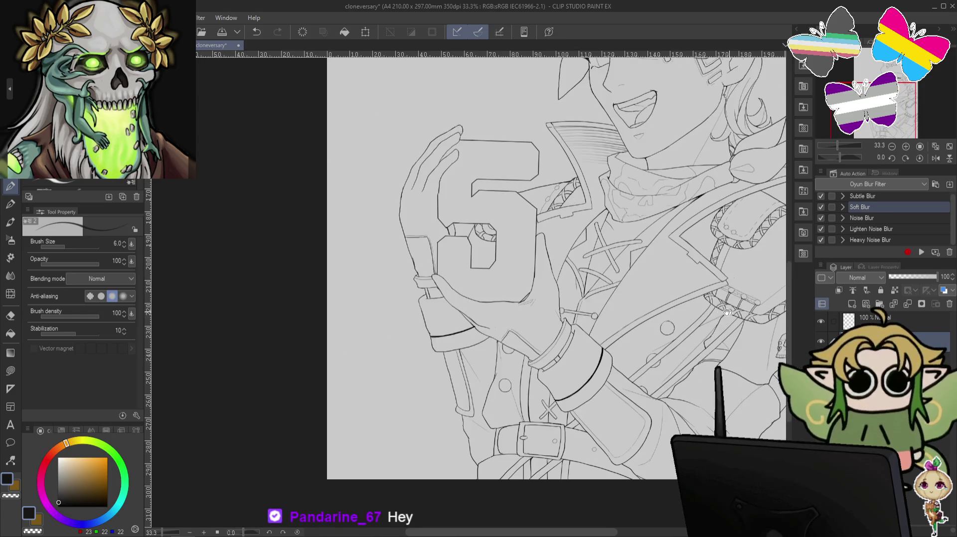
{"action": "left_click_drag", "start_coordinate": [783, 264], "coordinate": [633, 196]}
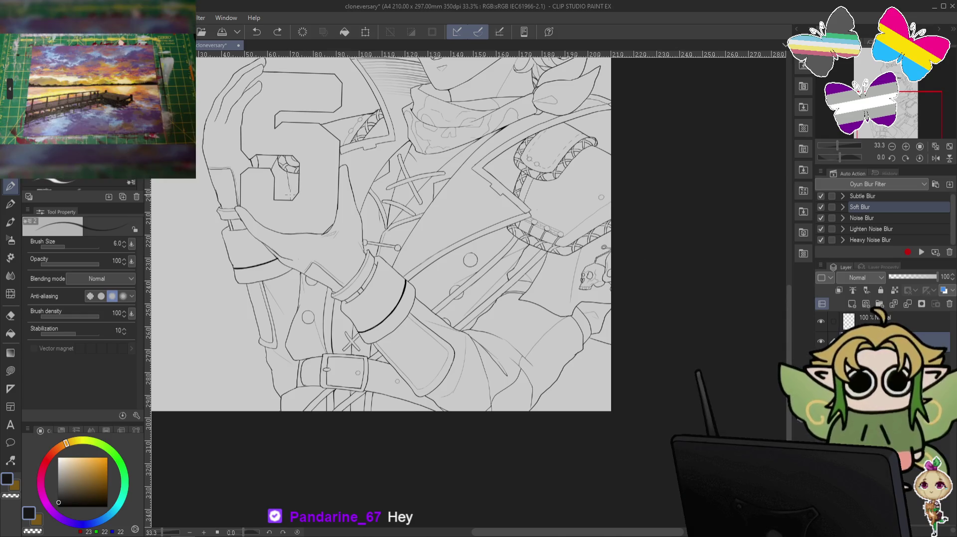
{"action": "key", "text": "ctrl+z"}
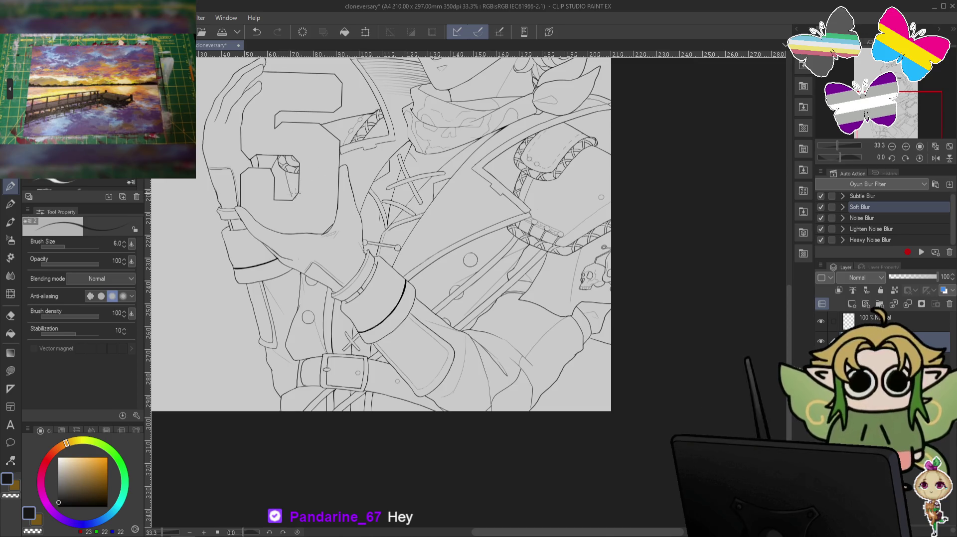
{"action": "left_click_drag", "start_coordinate": [383, 367], "coordinate": [440, 338]}
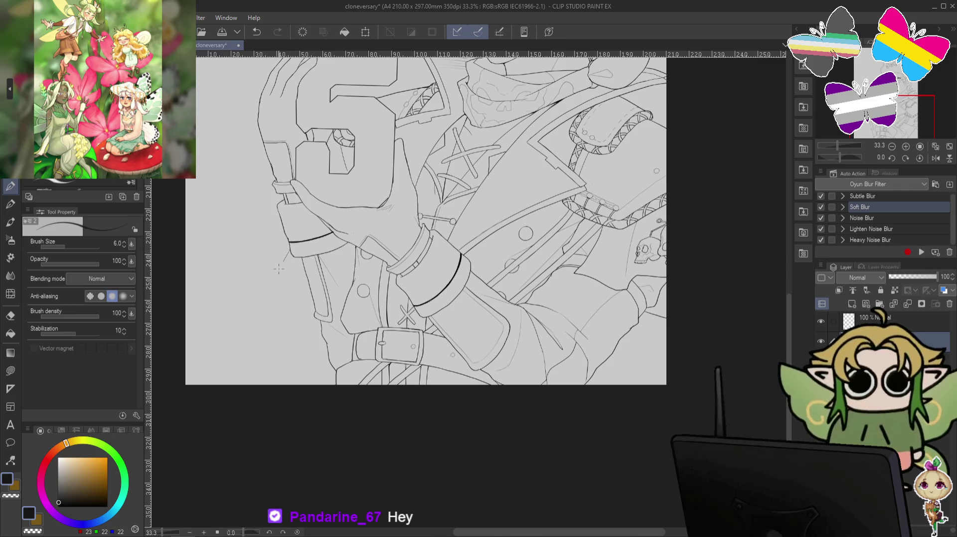
- Ink the curved line down the coat's left flap toward the hem, redrawing attempts
{"action": "left_click_drag", "start_coordinate": [279, 269], "coordinate": [228, 364]}
{"action": "key", "text": "ctrl+z"}
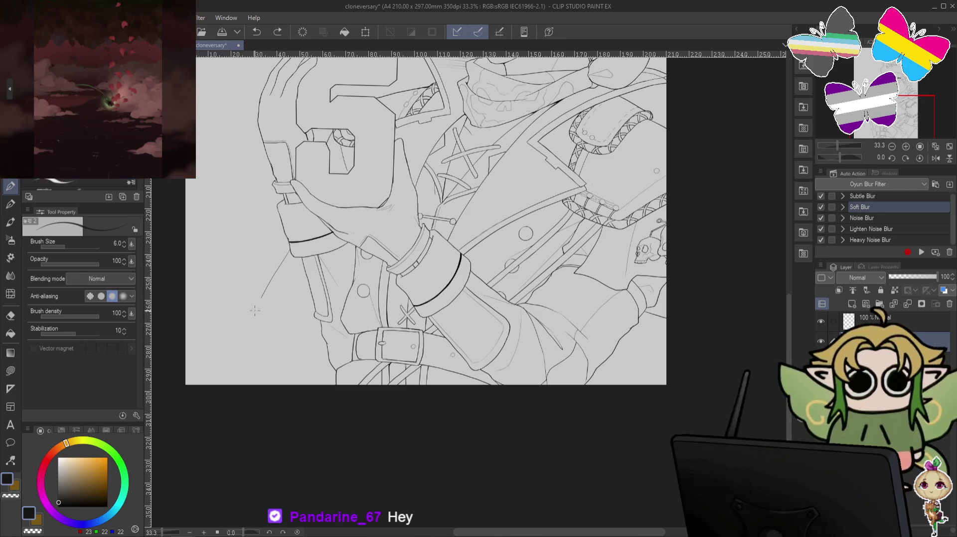
{"action": "left_click_drag", "start_coordinate": [288, 252], "coordinate": [227, 368]}
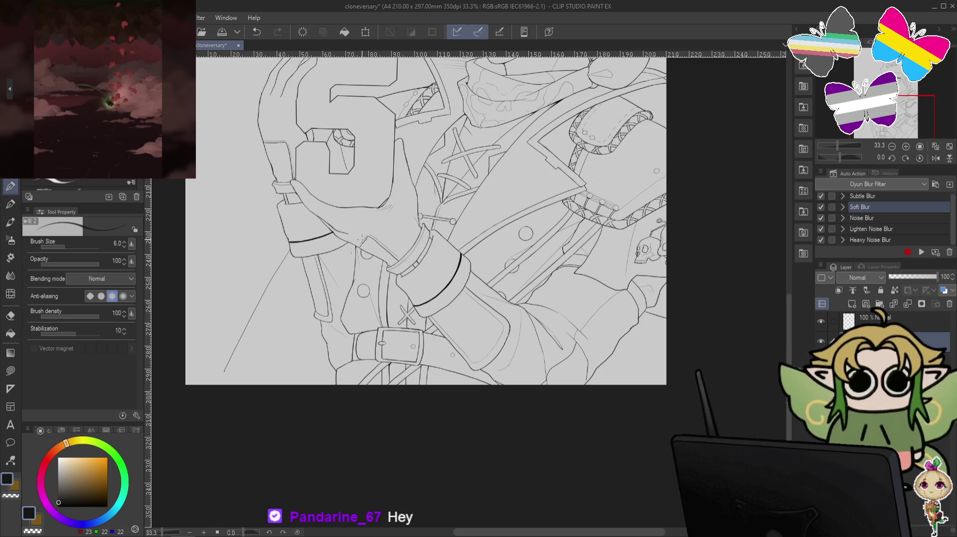
{"action": "key", "text": "ctrl+z"}
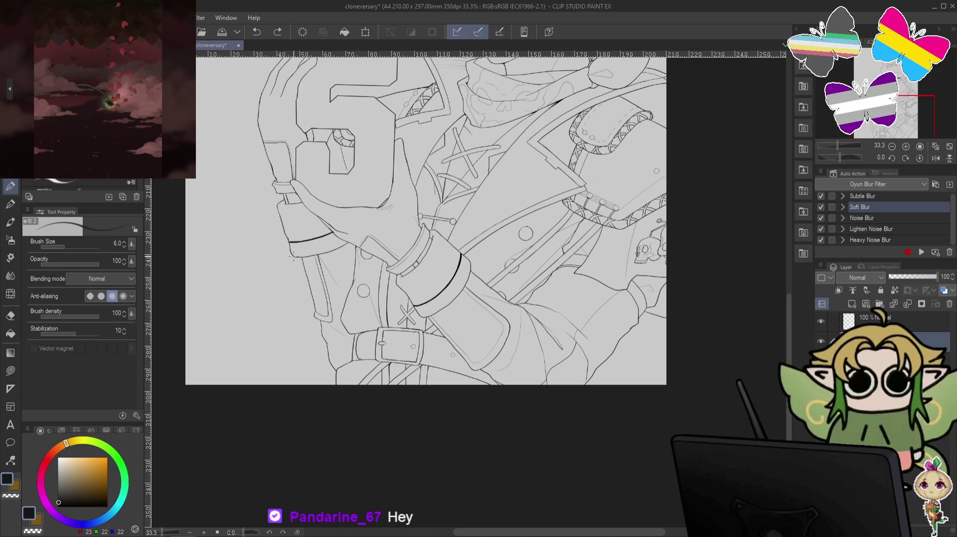
{"action": "left_click_drag", "start_coordinate": [278, 324], "coordinate": [275, 335]}
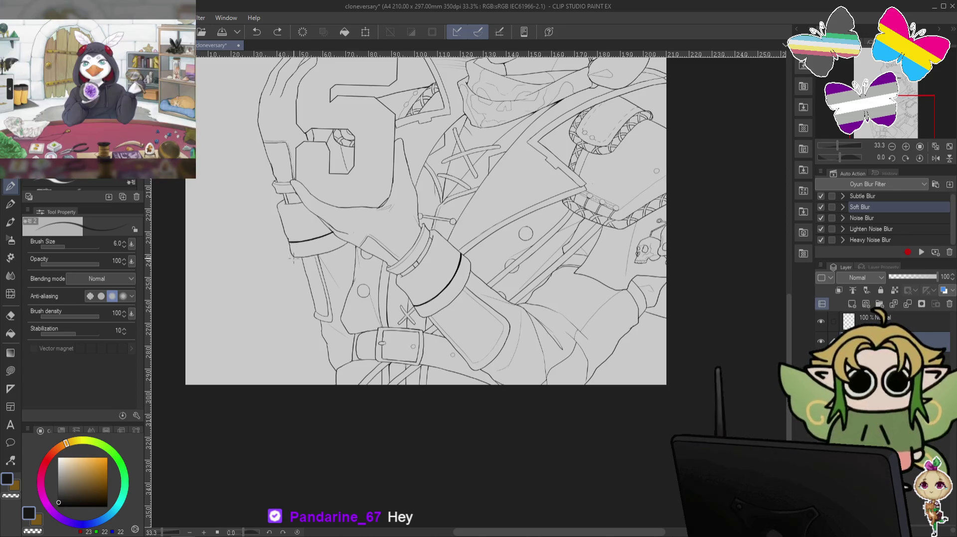
{"action": "mouse_move", "coordinate": [291, 259]}
{"action": "left_mouse_down"}
{"action": "mouse_move", "coordinate": [270, 342]}
{"action": "mouse_move", "coordinate": [303, 351]}
{"action": "left_mouse_up"}
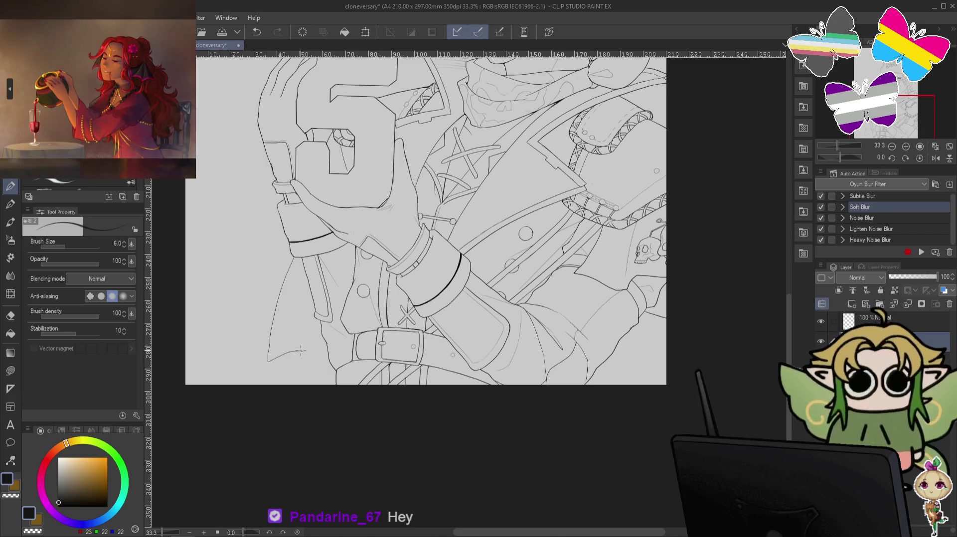
{"action": "key", "text": "ctrl+z"}
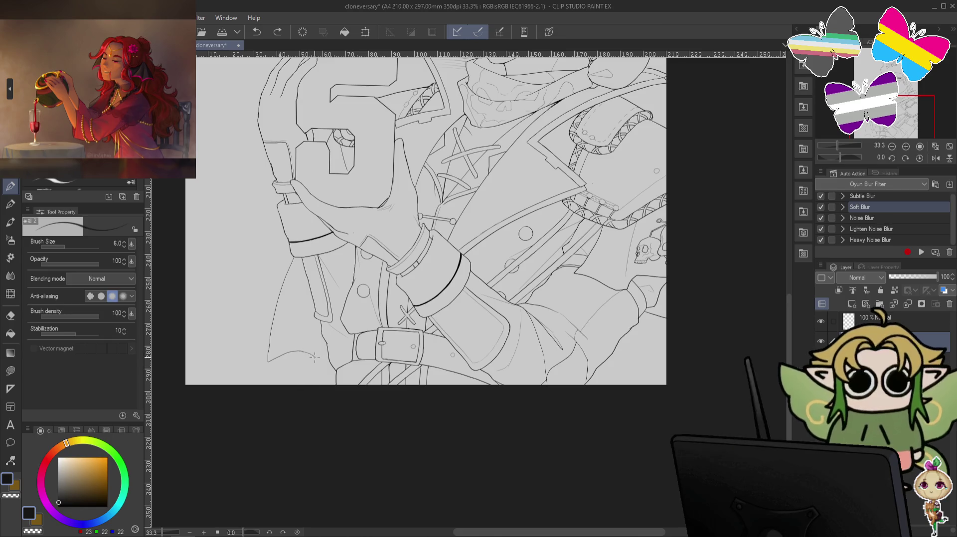
{"action": "left_click_drag", "start_coordinate": [301, 352], "coordinate": [315, 359]}
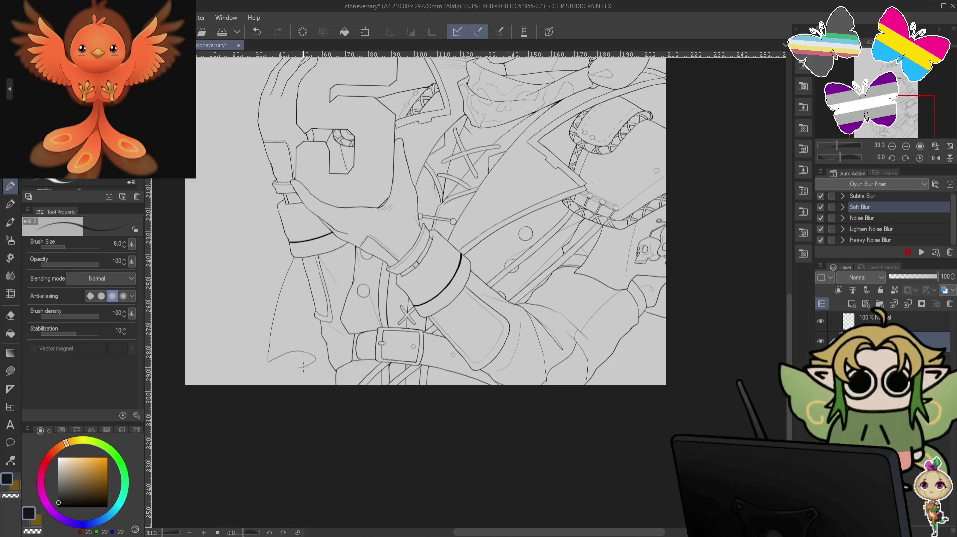
{"action": "key", "text": "ctrl+z"}
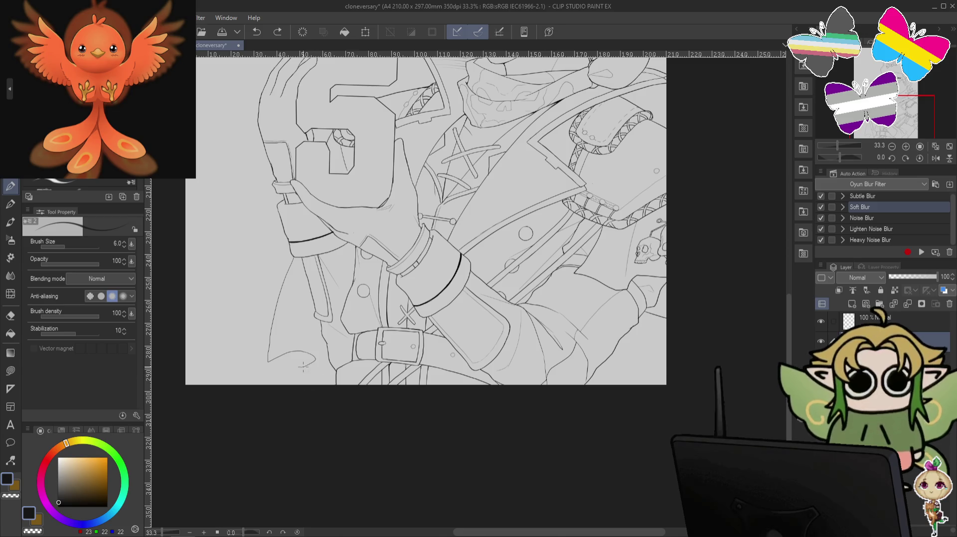
{"action": "left_click_drag", "start_coordinate": [314, 357], "coordinate": [304, 364]}
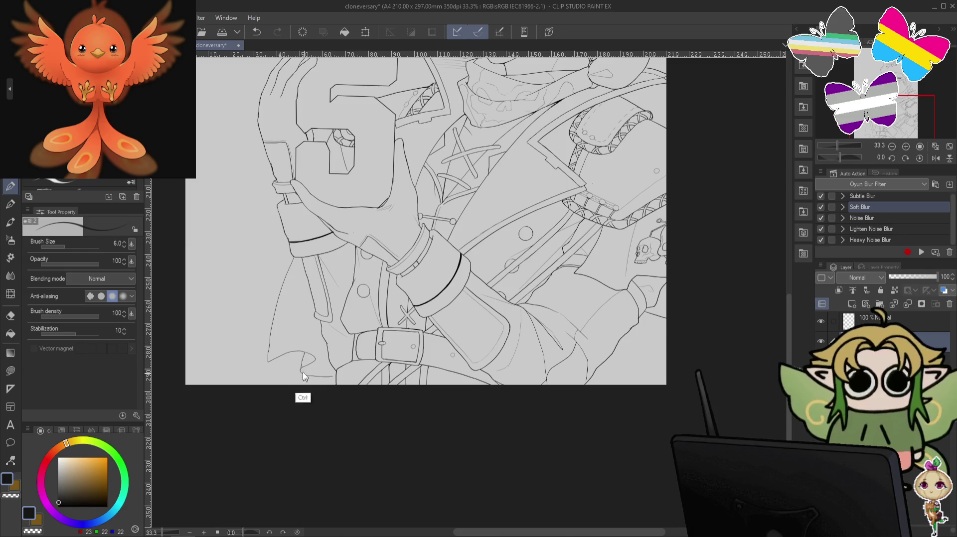
{"action": "key", "text": "ctrl+z"}
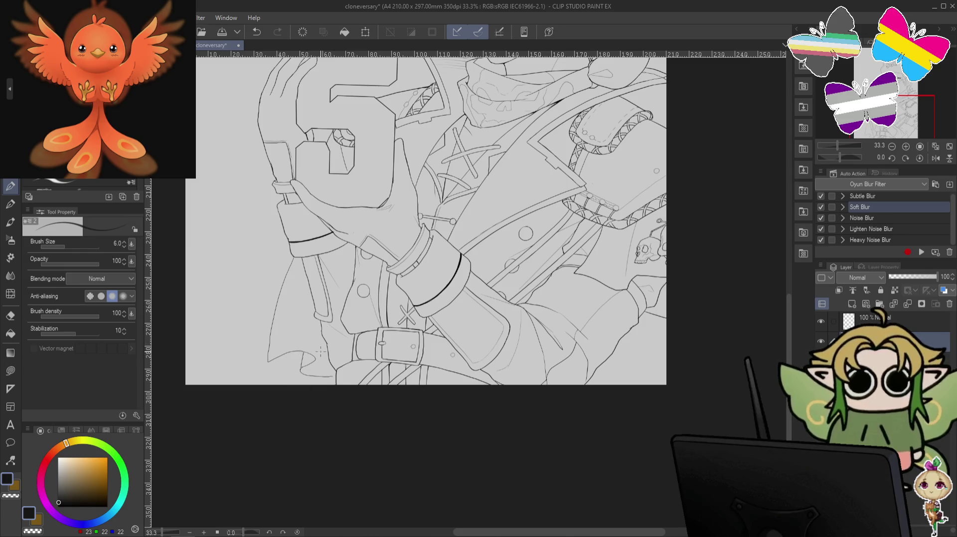
{"action": "key", "text": "ctrl+z"}
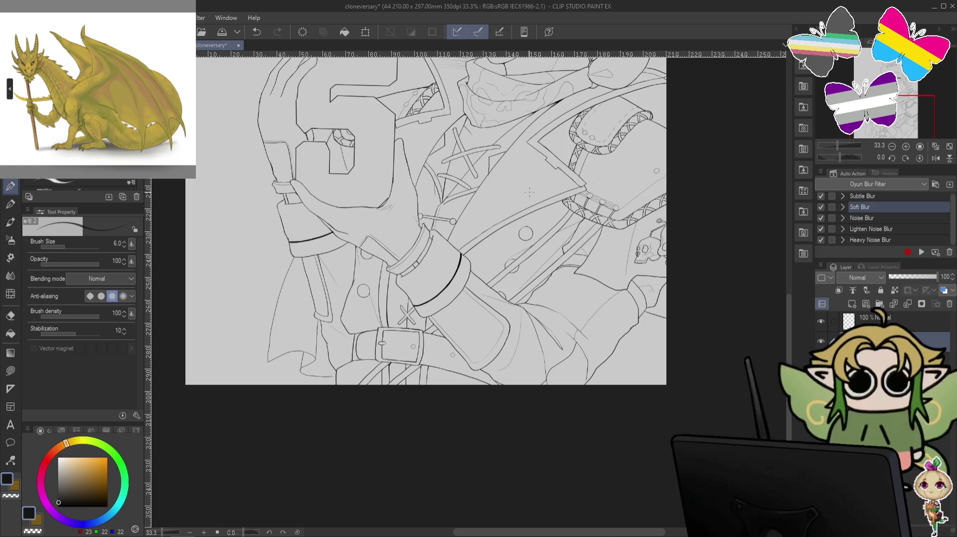
- Recentre the coat, try a short coat line, then pan over the torso
{"action": "left_click_drag", "start_coordinate": [529, 193], "coordinate": [570, 187]}
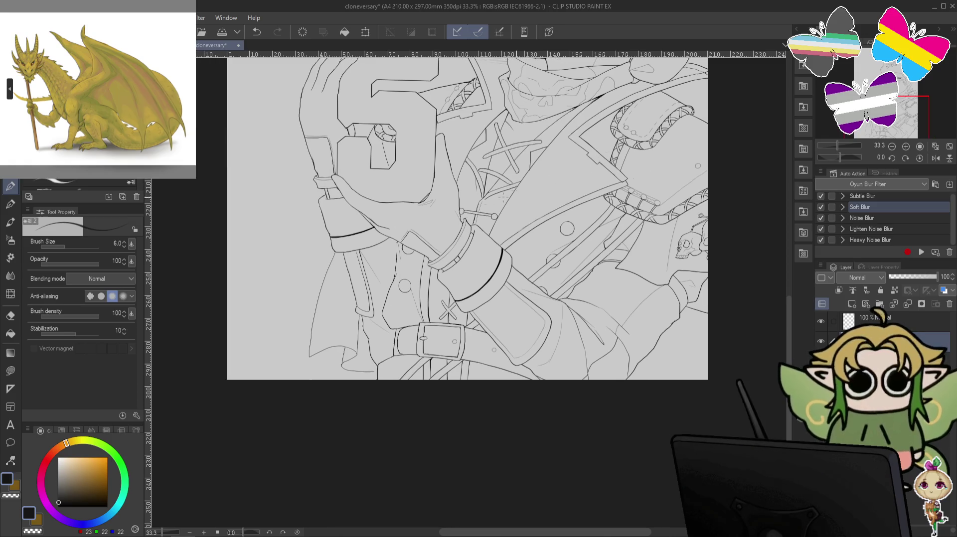
{"action": "scroll", "coordinate": [363, 266], "scroll_direction": "up", "scroll_amount": 1}
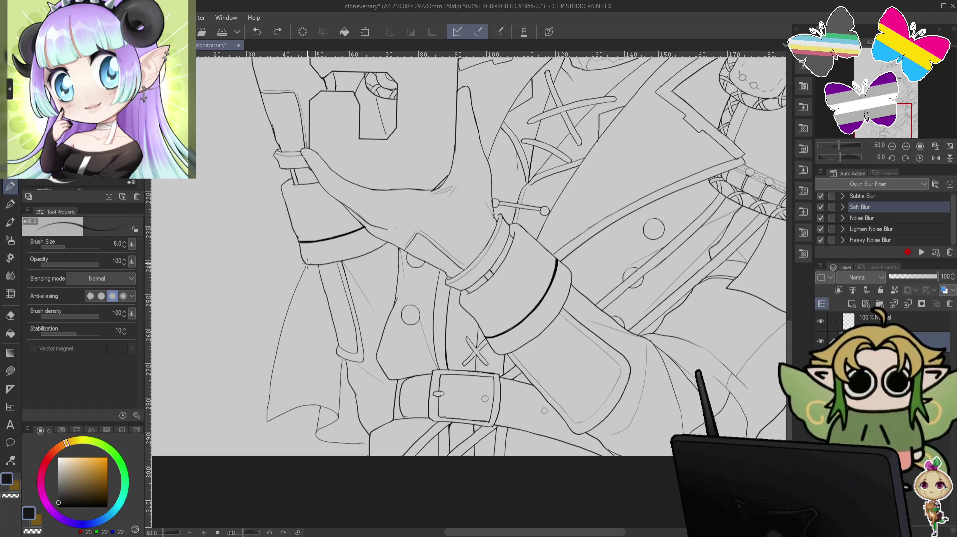
{"action": "key", "text": "ctrl+z"}
{"action": "left_click_drag", "start_coordinate": [306, 260], "coordinate": [301, 274]}
{"action": "key", "text": "ctrl+z"}
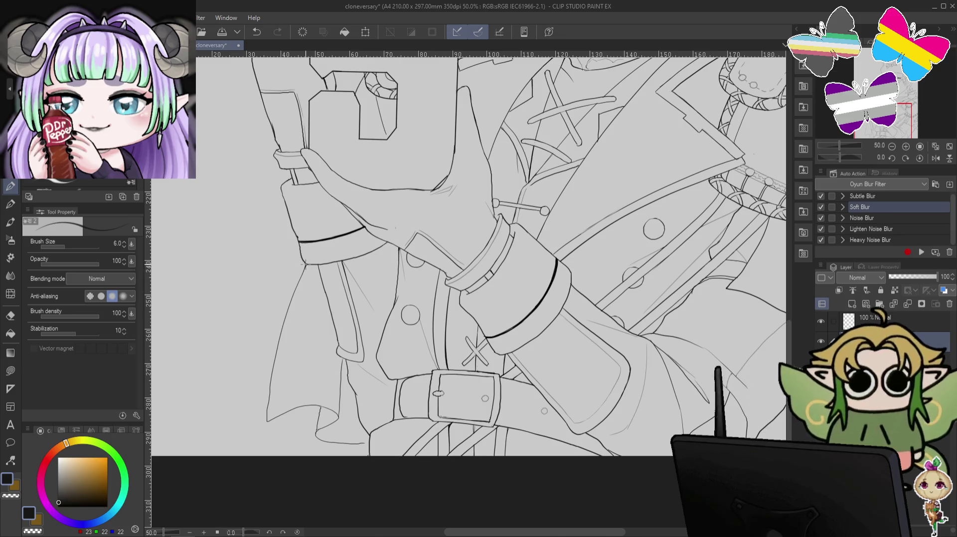
{"action": "key", "text": "ctrl+z"}
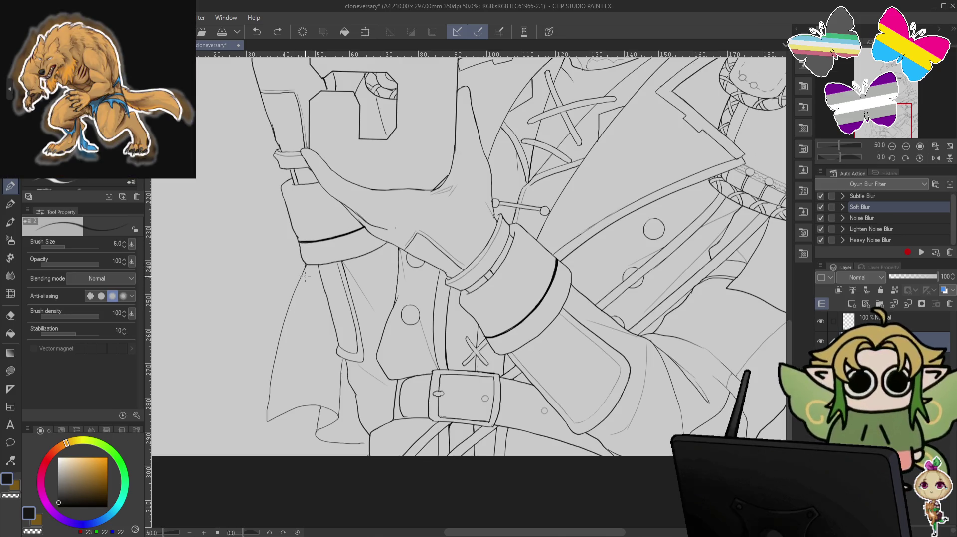
{"action": "scroll", "coordinate": [323, 258], "scroll_direction": "down", "scroll_amount": 1}
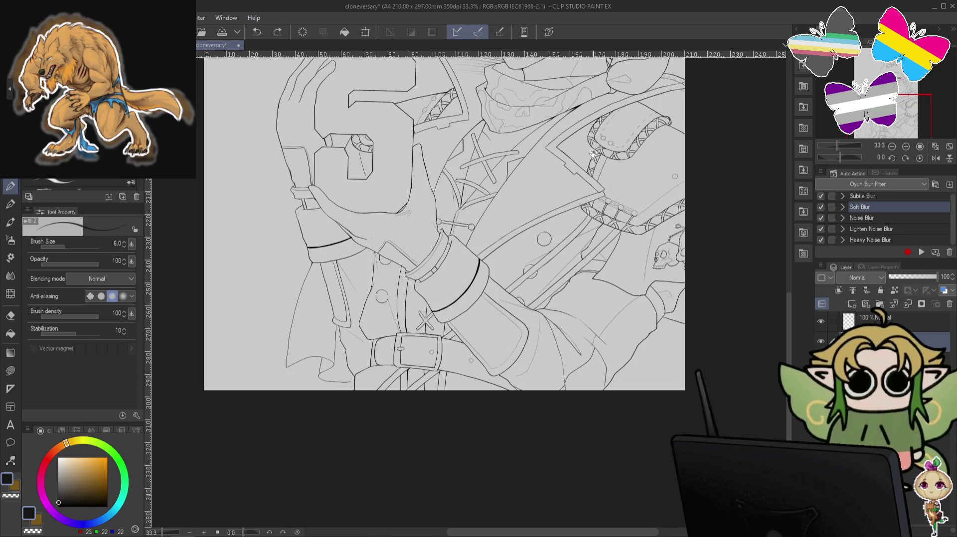
{"action": "left_click_drag", "start_coordinate": [587, 156], "coordinate": [611, 324]}
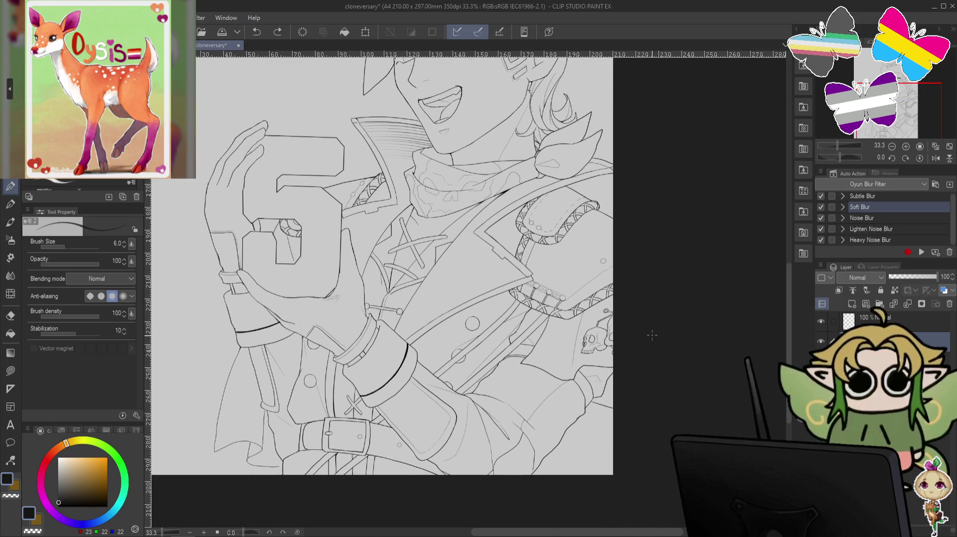
{"action": "scroll", "coordinate": [598, 332], "scroll_direction": "up", "scroll_amount": 1}
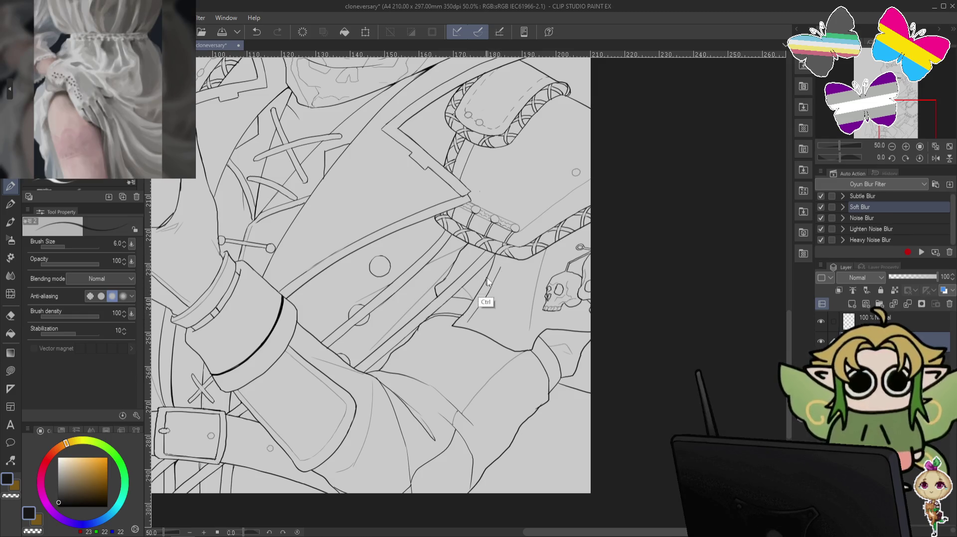
- Undo the stray short strokes on the jacket, rotating the canvas and resetting it upright
{"action": "key", "text": "ctrl+z"}
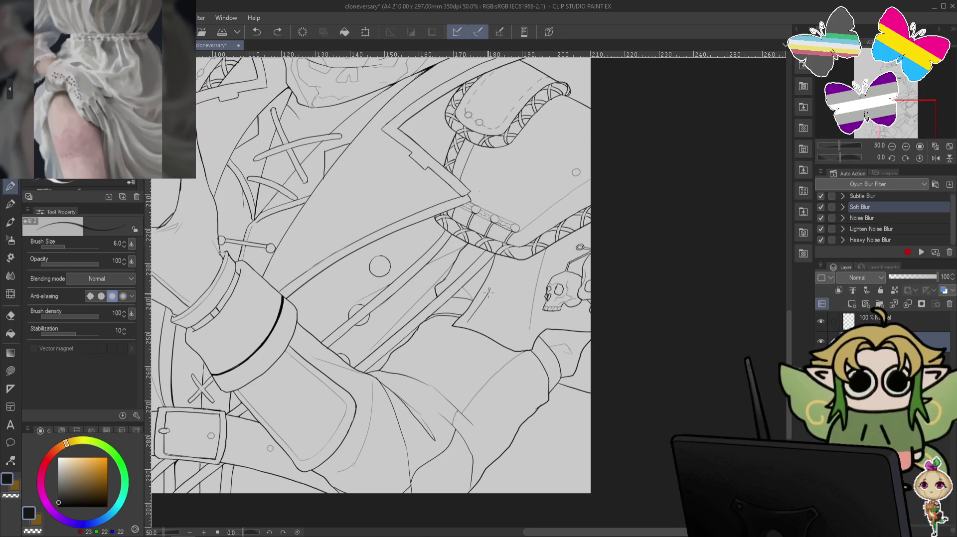
{"action": "left_click_drag", "start_coordinate": [501, 255], "coordinate": [498, 273]}
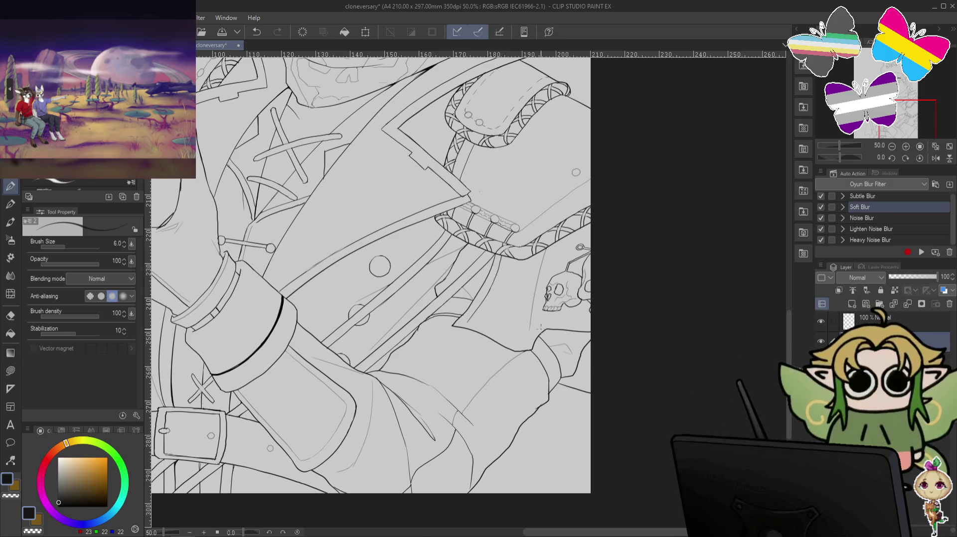
{"action": "key", "text": "minus"}
{"action": "key", "text": "minus"}
{"action": "key", "text": "minus"}
{"action": "key", "text": "minus"}
{"action": "key", "text": "minus"}
{"action": "key", "text": "minus"}
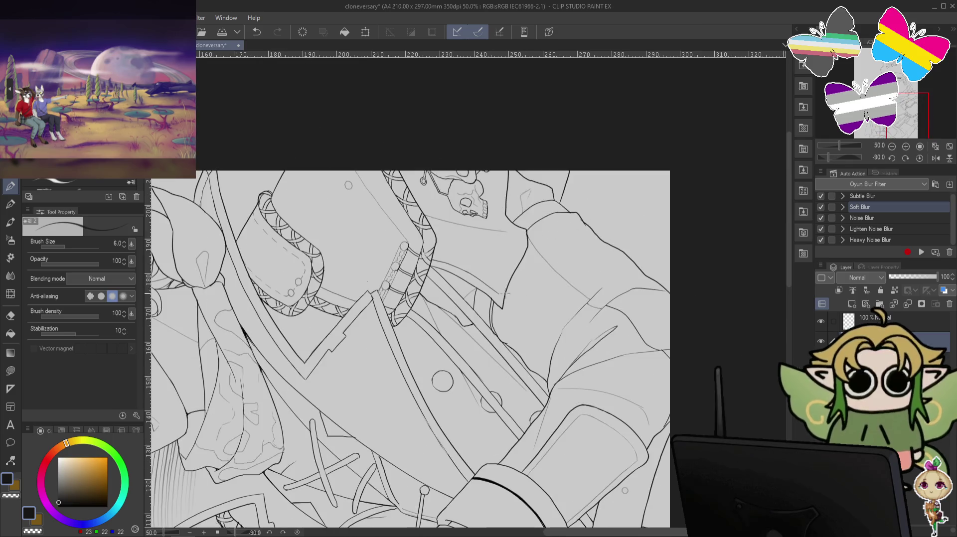
{"action": "key", "text": "ctrl+z"}
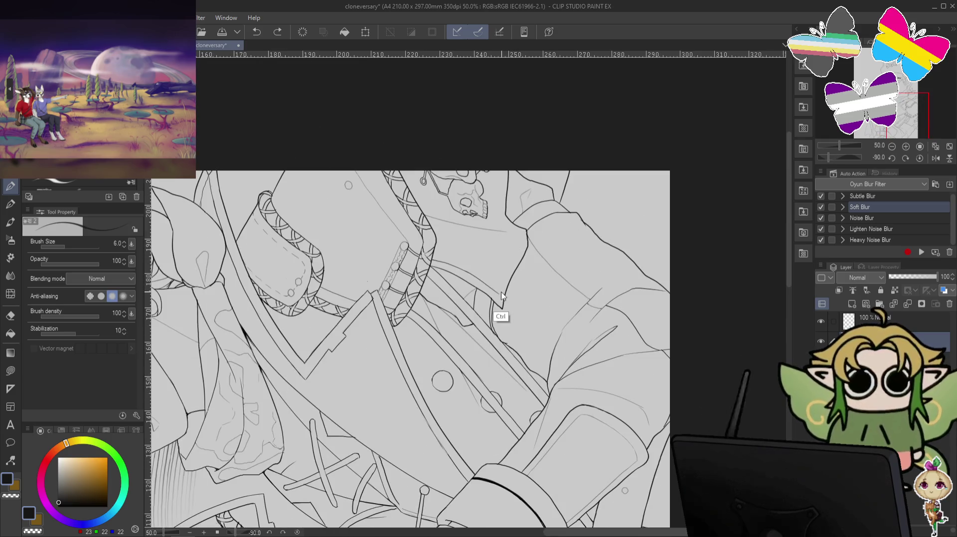
{"action": "key", "text": "ctrl+z"}
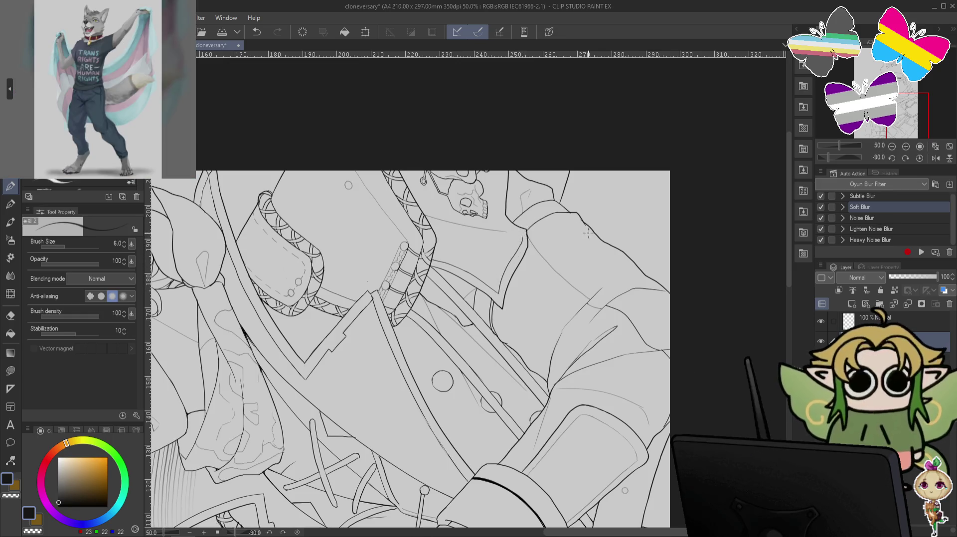
{"action": "key", "text": "ctrl+at"}
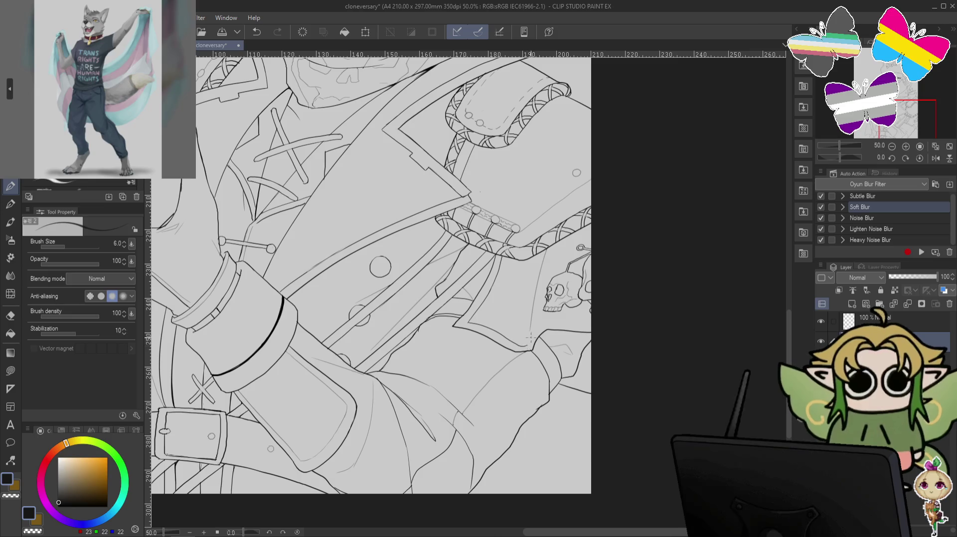
{"action": "key", "text": "ctrl+z"}
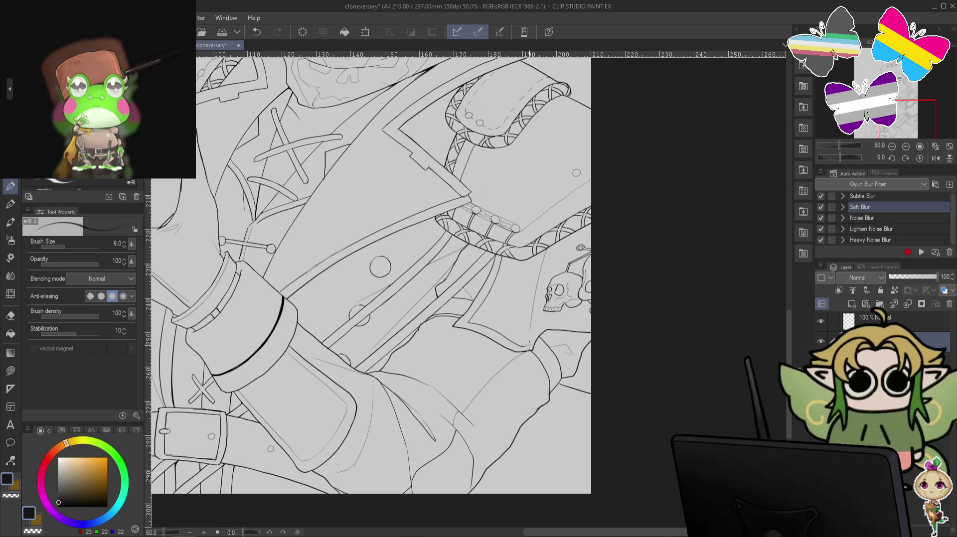
{"action": "key", "text": "ctrl+z"}
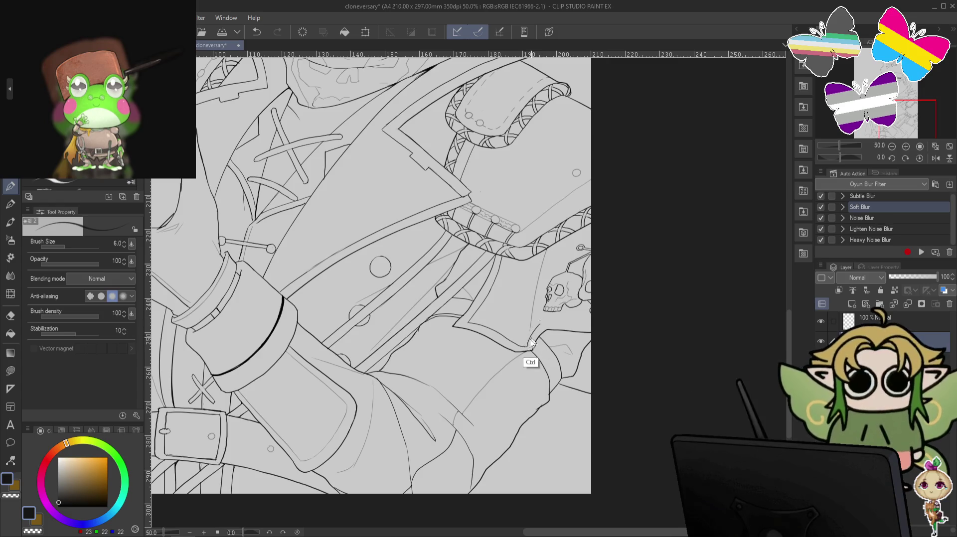
{"action": "key", "text": "ctrl+z"}
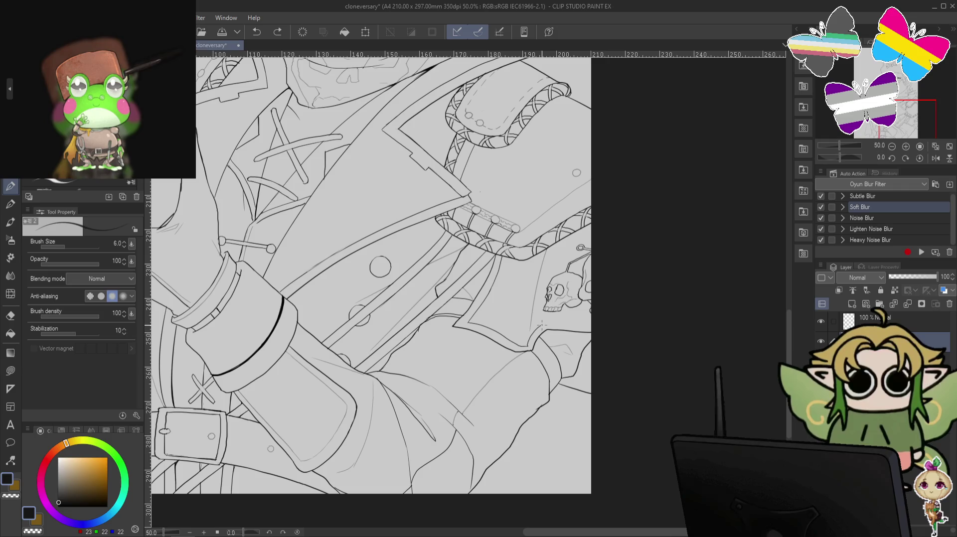
{"action": "mouse_move", "coordinate": [541, 325]}
{"action": "left_mouse_down"}
{"action": "mouse_move", "coordinate": [564, 259]}
{"action": "mouse_move", "coordinate": [565, 352]}
{"action": "left_mouse_up"}
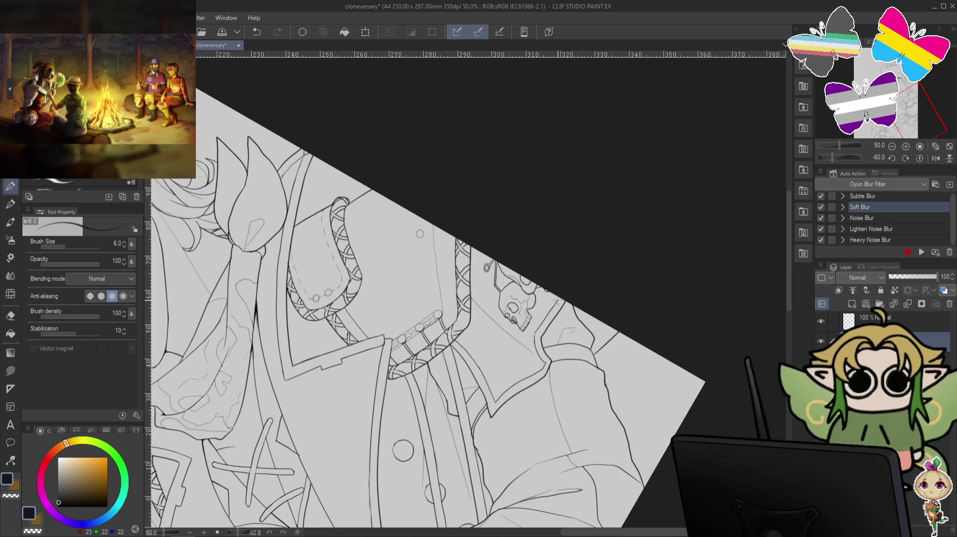
{"action": "key", "text": "ctrl+z"}
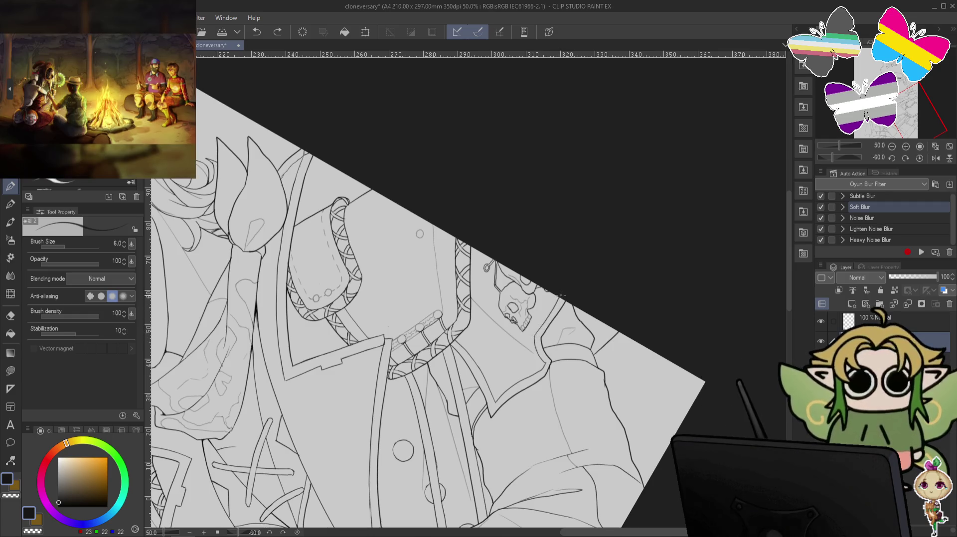
{"action": "key", "text": "at"}
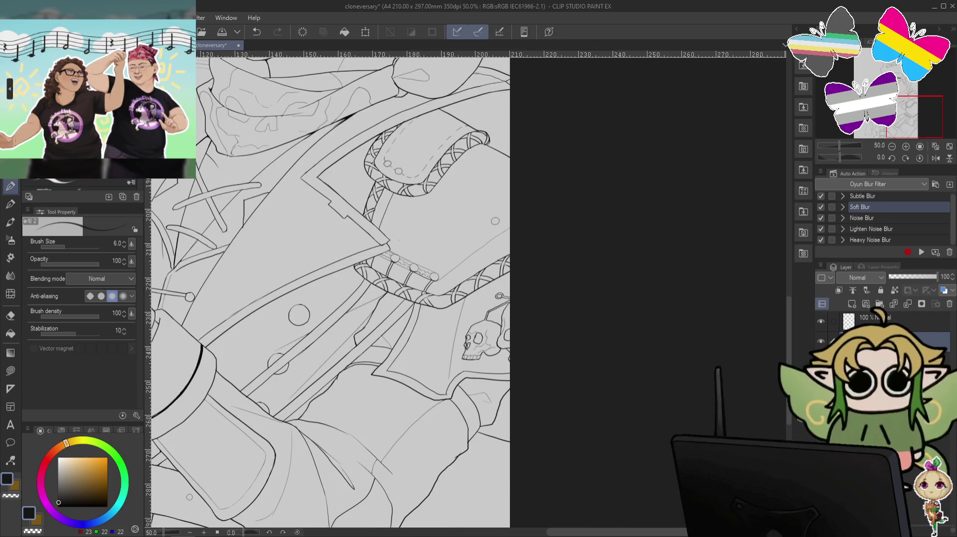
- Magnetic-lasso the skull ornament on the coat, nudge it up, and deselect
{"action": "key", "text": "m"}
{"action": "left_click_drag", "start_coordinate": [521, 282], "coordinate": [494, 284]}
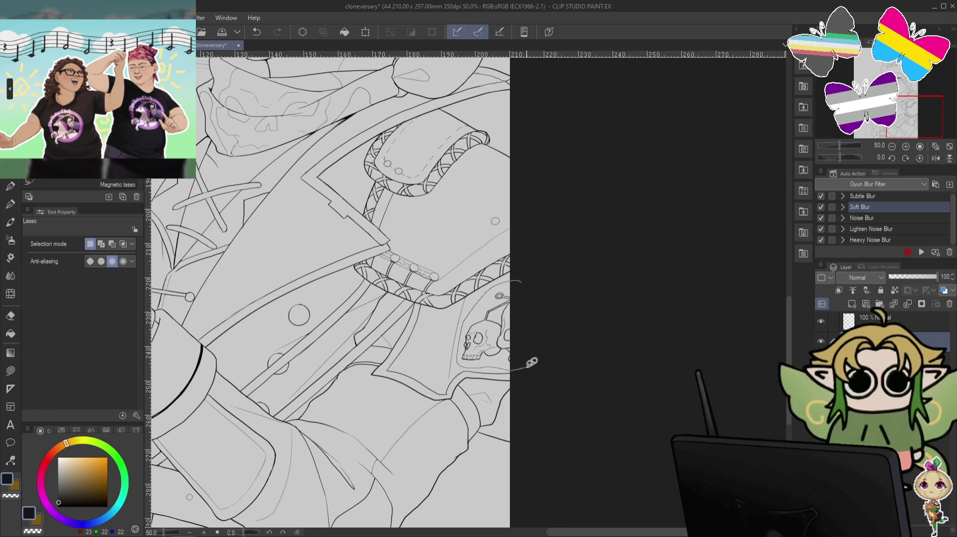
{"action": "left_click_drag", "start_coordinate": [492, 364], "coordinate": [530, 364]}
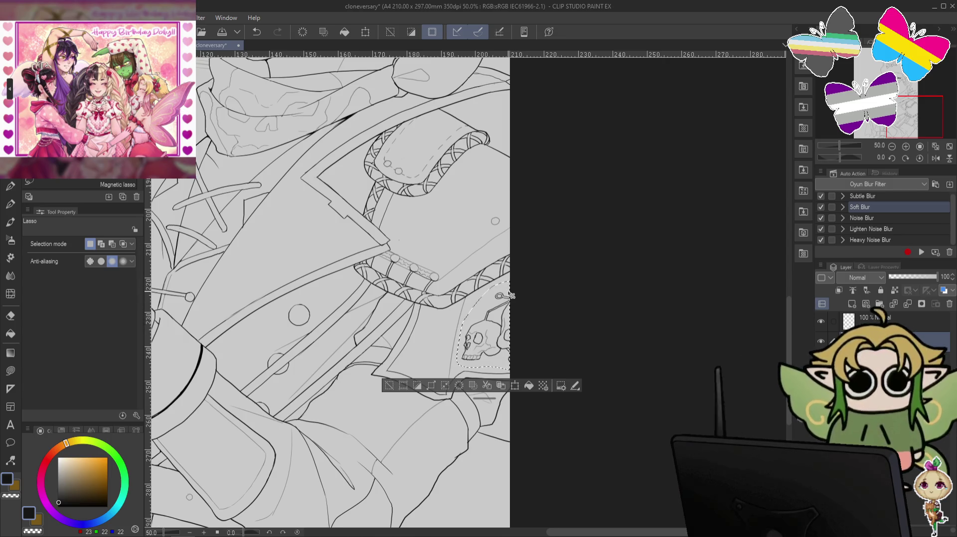
{"action": "key", "text": "Up"}
{"action": "key", "text": "Up"}
{"action": "key", "text": "Up"}
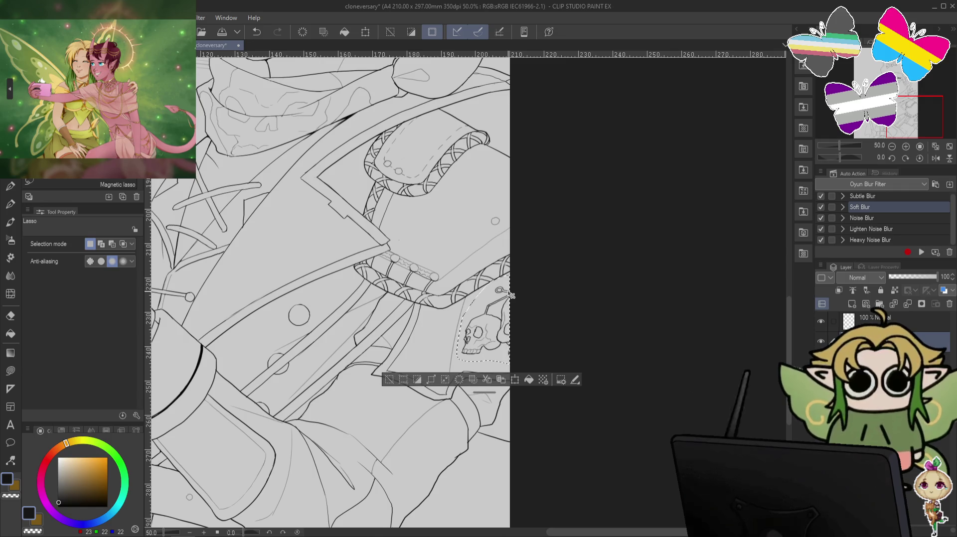
{"action": "key", "text": "ctrl+d"}
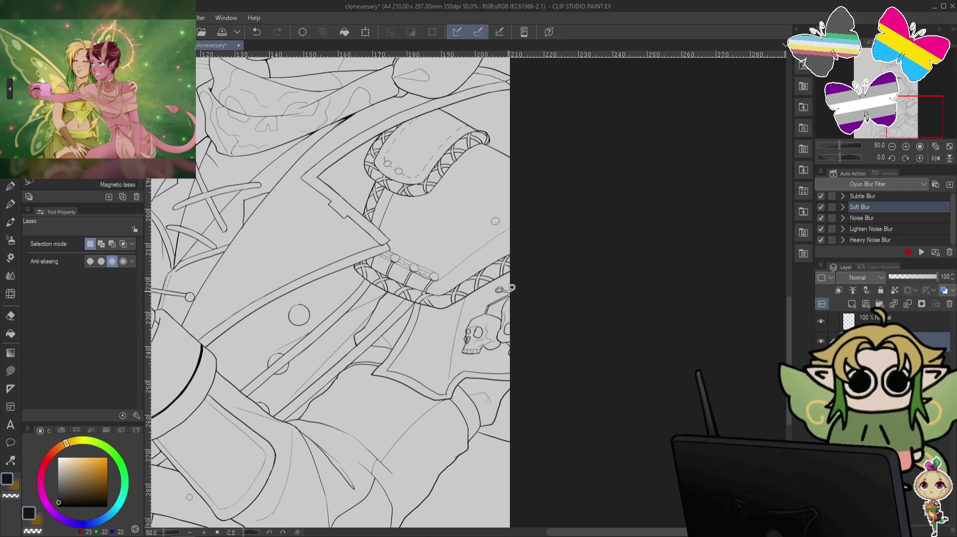
{"action": "scroll", "coordinate": [511, 291], "scroll_direction": "down", "scroll_amount": 2}
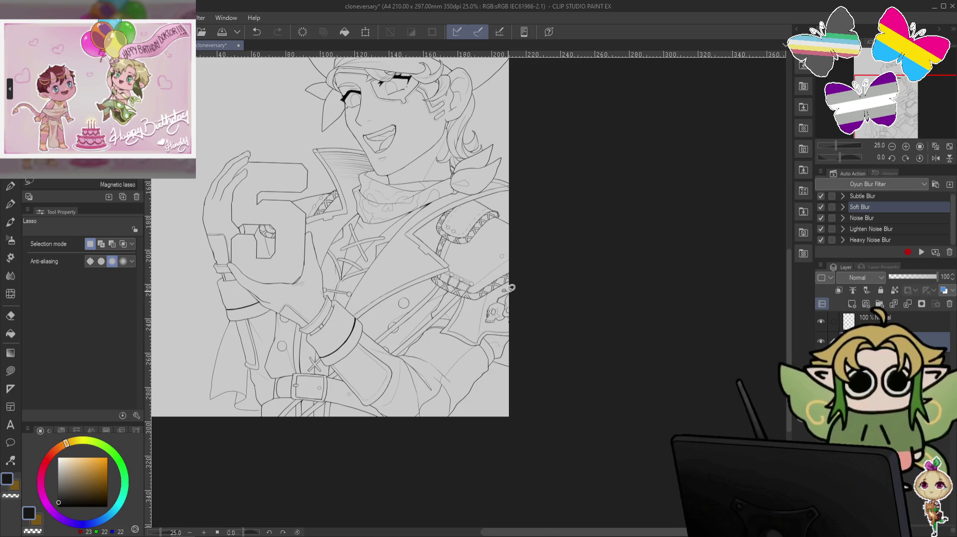
{"action": "mouse_move", "coordinate": [647, 194]}
{"action": "left_mouse_down"}
{"action": "mouse_move", "coordinate": [671, 242]}
{"action": "mouse_move", "coordinate": [633, 120]}
{"action": "mouse_move", "coordinate": [572, 183]}
{"action": "left_mouse_up"}
{"action": "key", "text": "minus"}
{"action": "key", "text": "minus"}
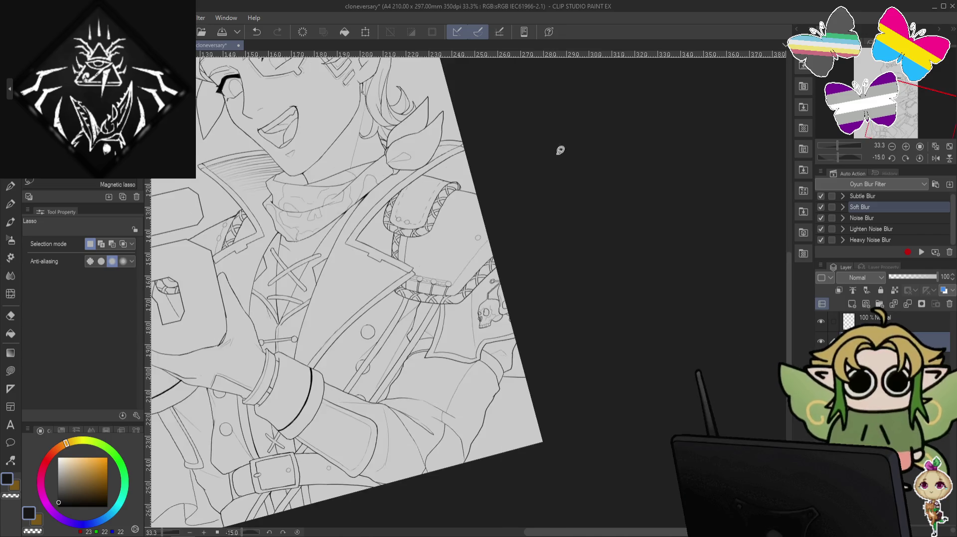
{"action": "scroll", "coordinate": [587, 185], "scroll_direction": "up", "scroll_amount": 2}
{"action": "left_click_drag", "start_coordinate": [565, 259], "coordinate": [555, 165]}
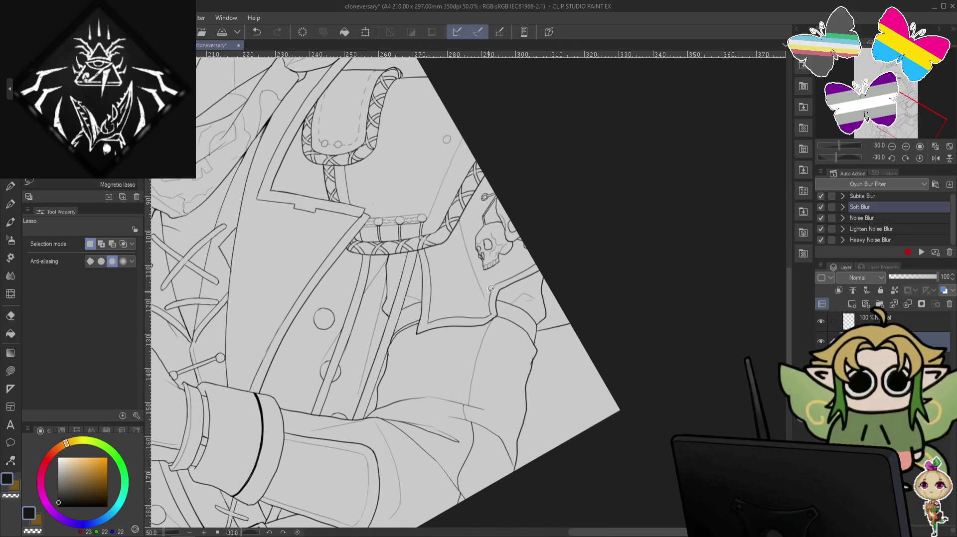
{"action": "left_click", "coordinate": [15, 187]}
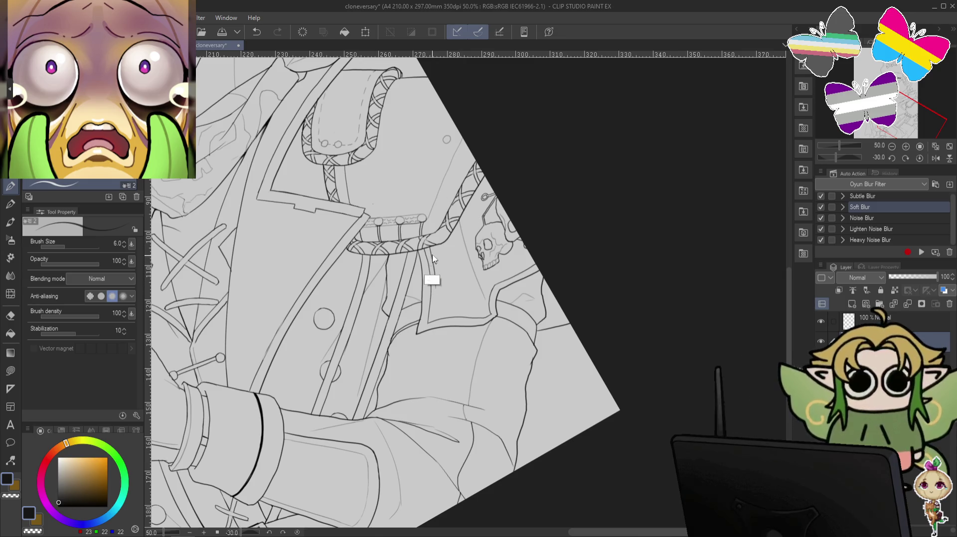
{"action": "key", "text": "ctrl+z"}
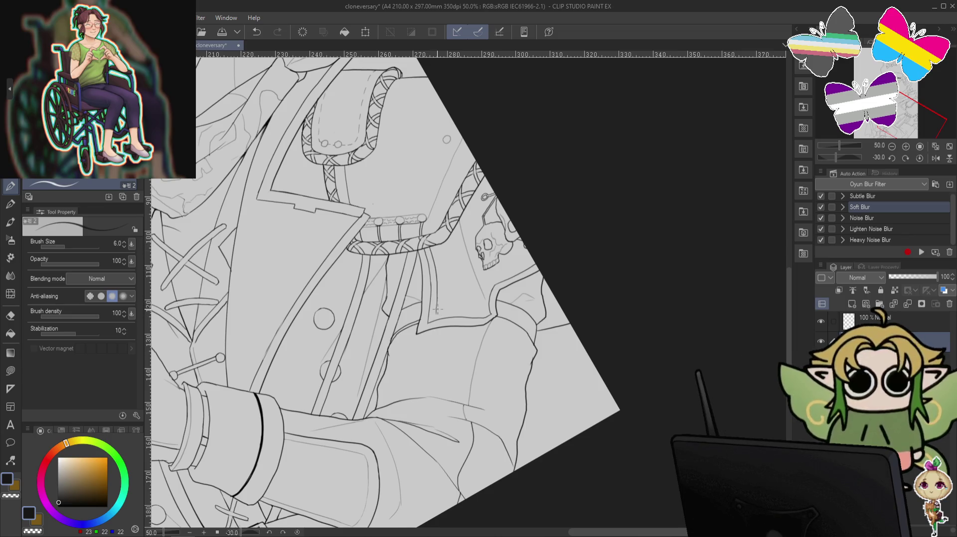
{"action": "key", "text": "minus"}
{"action": "key", "text": "minus"}
{"action": "key", "text": "minus"}
{"action": "left_click_drag", "start_coordinate": [515, 287], "coordinate": [511, 273]}
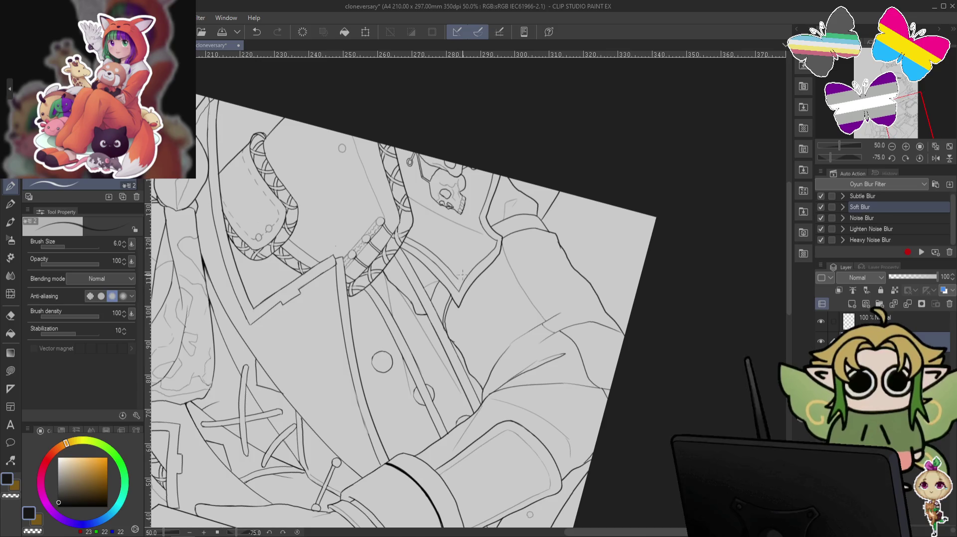
{"action": "key", "text": "ctrl+z"}
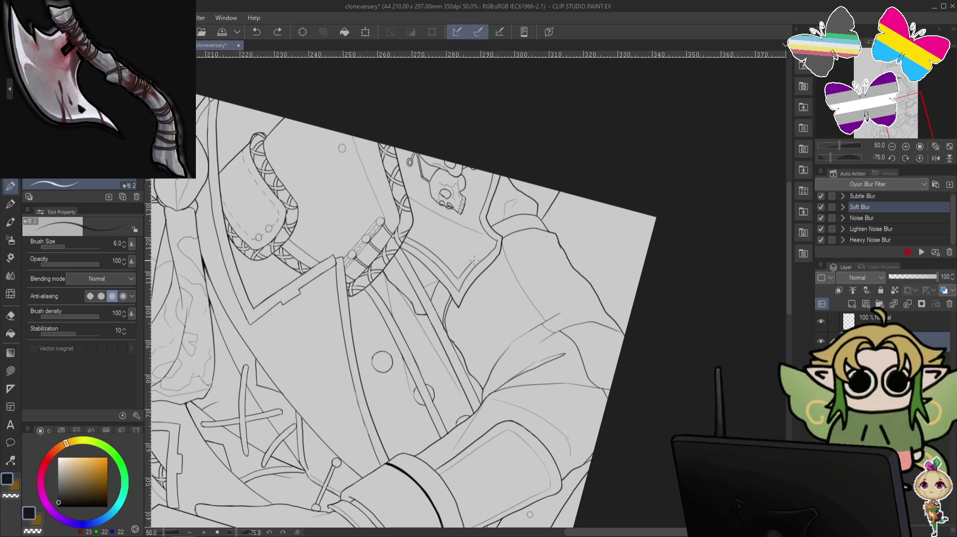
{"action": "key", "text": "ctrl+@"}
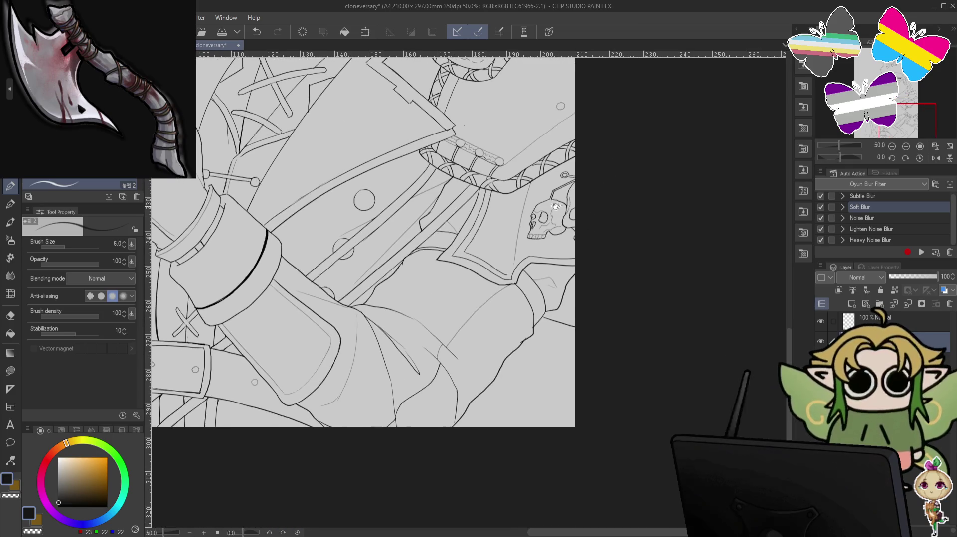
{"action": "left_click_drag", "start_coordinate": [512, 301], "coordinate": [512, 268]}
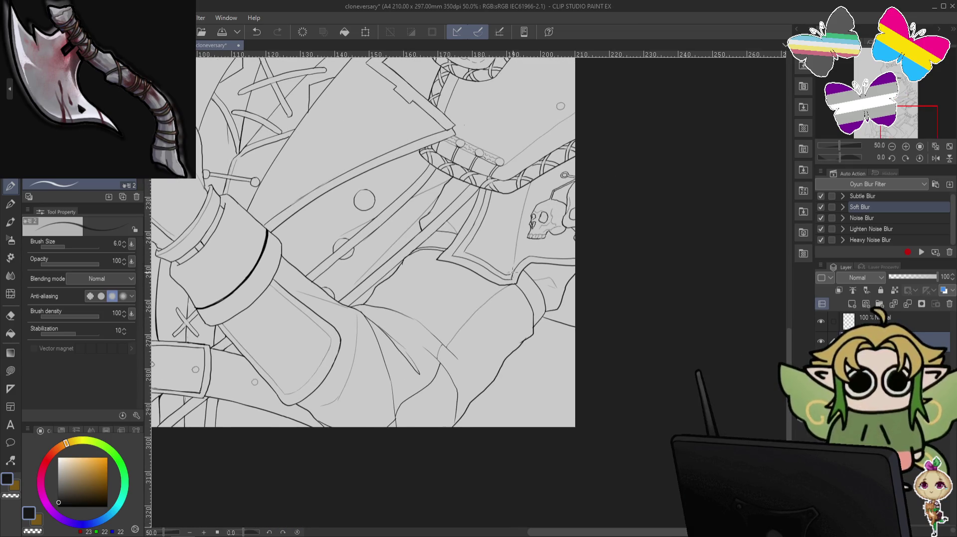
{"action": "left_click_drag", "start_coordinate": [685, 151], "coordinate": [491, 309]}
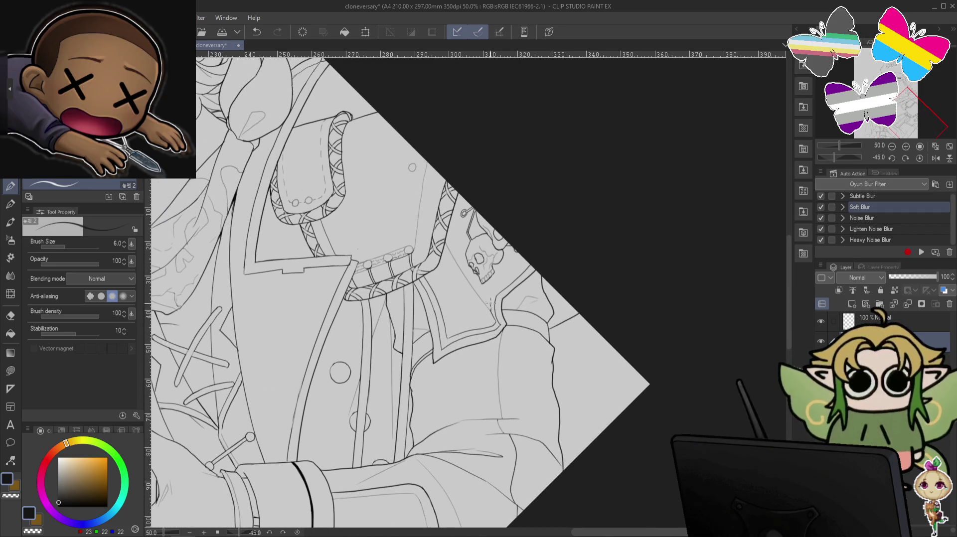
{"action": "key", "text": "ctrl+z"}
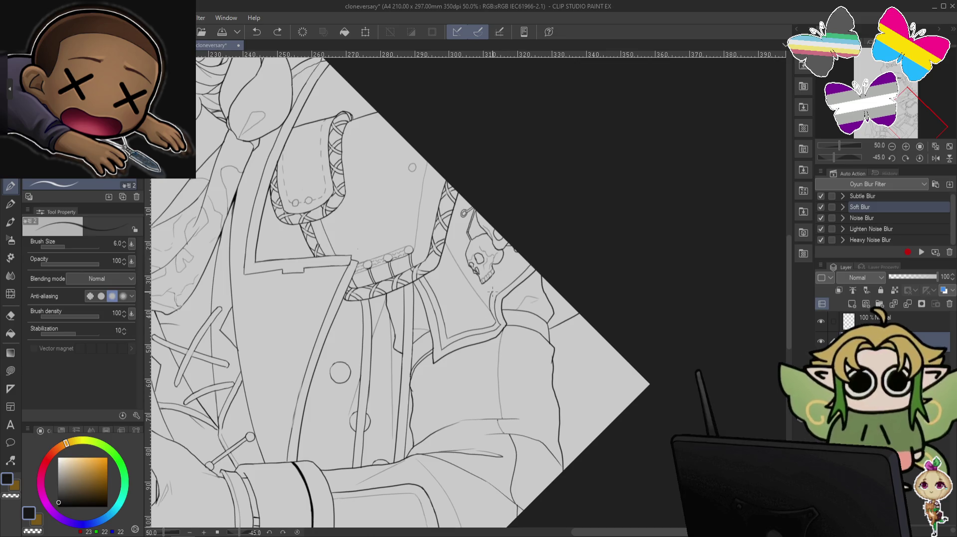
{"action": "key", "text": "@"}
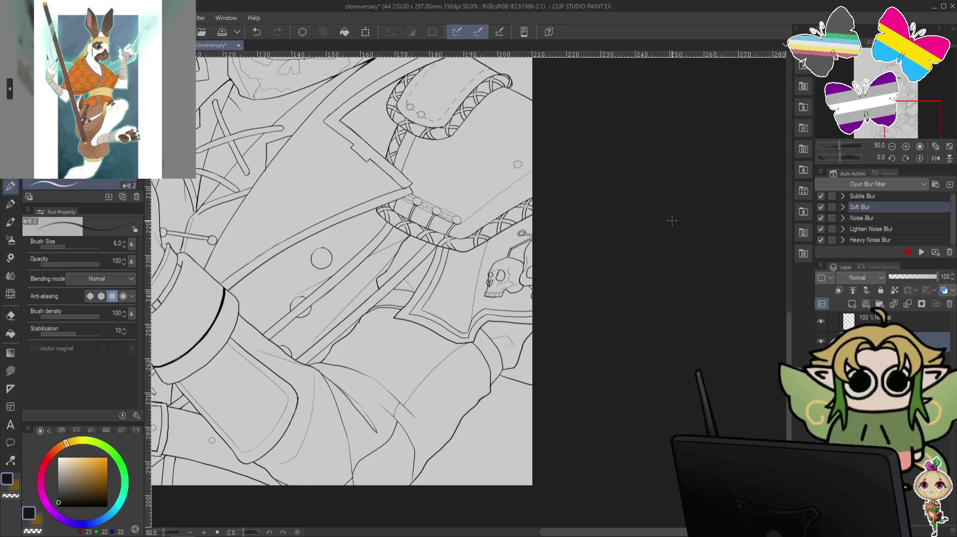
- Look over the pirate lineart and save the cloneversary file
{"action": "left_click_drag", "start_coordinate": [141, 284], "coordinate": [368, 304]}
{"action": "scroll", "coordinate": [367, 304], "scroll_direction": "down", "scroll_amount": 1}
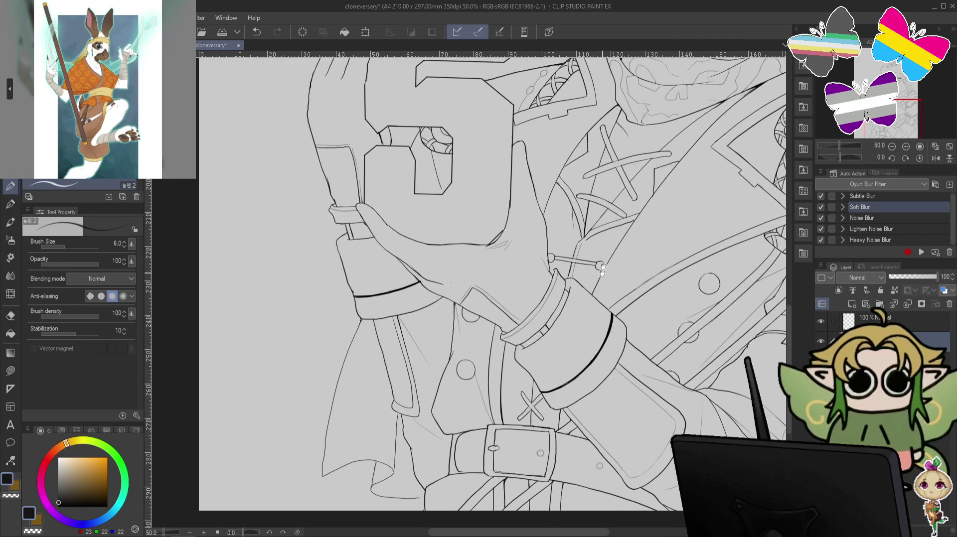
{"action": "scroll", "coordinate": [566, 261], "scroll_direction": "up", "scroll_amount": 1}
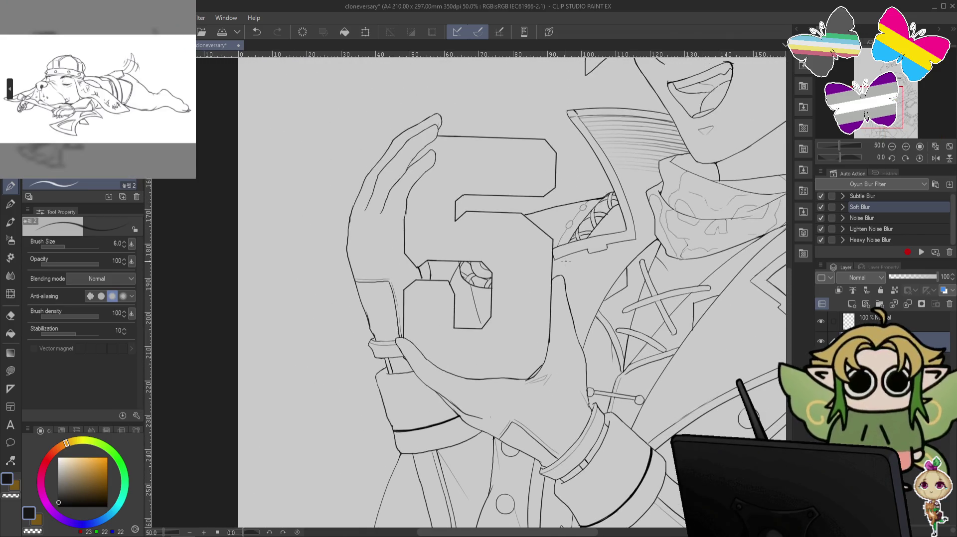
{"action": "mouse_move", "coordinate": [760, 309]}
{"action": "left_mouse_down"}
{"action": "mouse_move", "coordinate": [636, 195]}
{"action": "mouse_move", "coordinate": [583, 330]}
{"action": "left_mouse_up"}
{"action": "scroll", "coordinate": [635, 195], "scroll_direction": "down", "scroll_amount": 1}
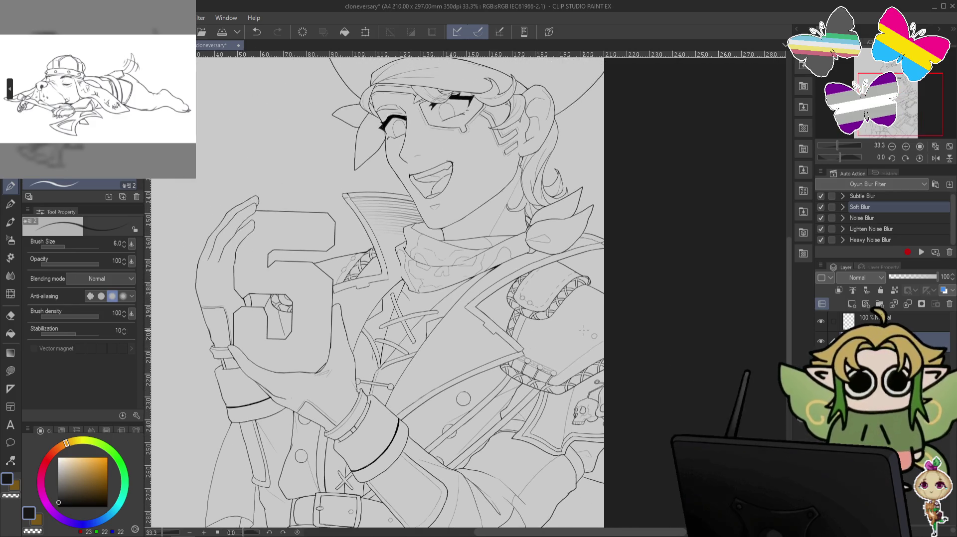
{"action": "left_click_drag", "start_coordinate": [586, 217], "coordinate": [609, 311]}
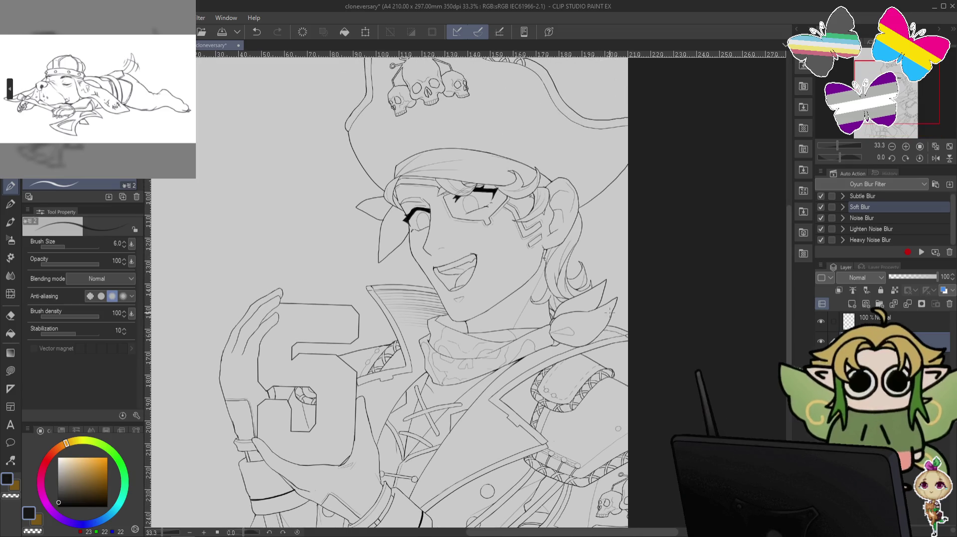
{"action": "key", "text": "ctrl+s"}
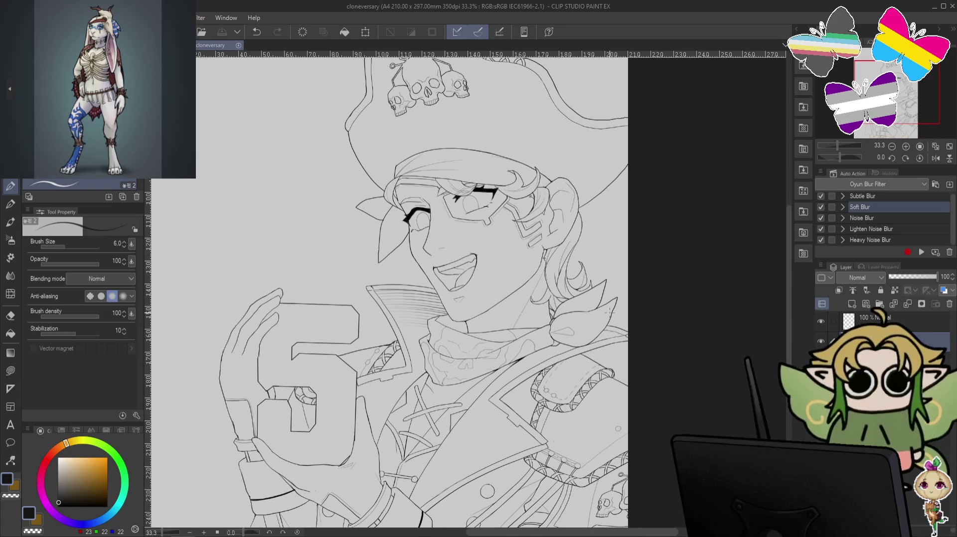
{"action": "scroll", "coordinate": [651, 289], "scroll_direction": "down", "scroll_amount": 1}
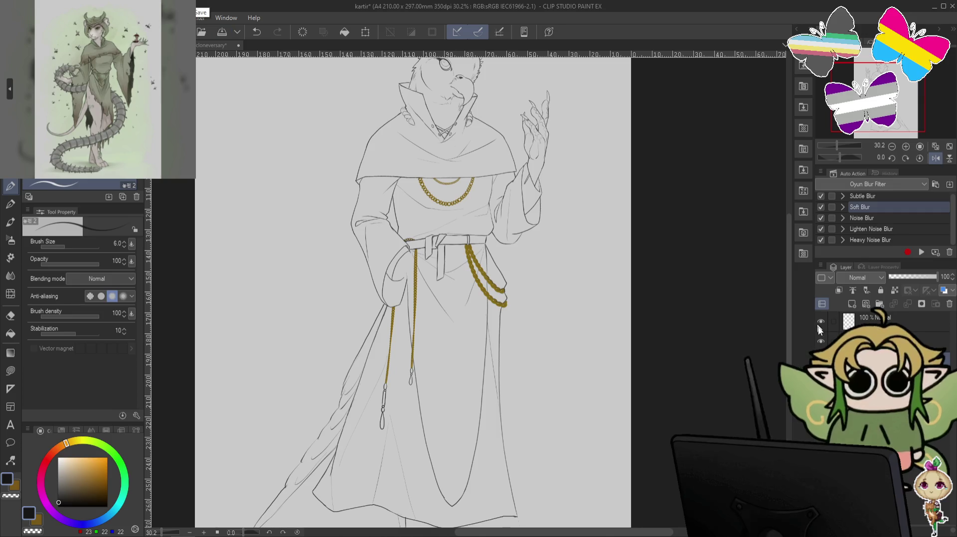
- Zoom in on the robe hem and choose the textured pencil with a dark grey colour
{"action": "left_click_drag", "start_coordinate": [705, 341], "coordinate": [605, 256]}
{"action": "scroll", "coordinate": [604, 256], "scroll_direction": "up", "scroll_amount": 3}
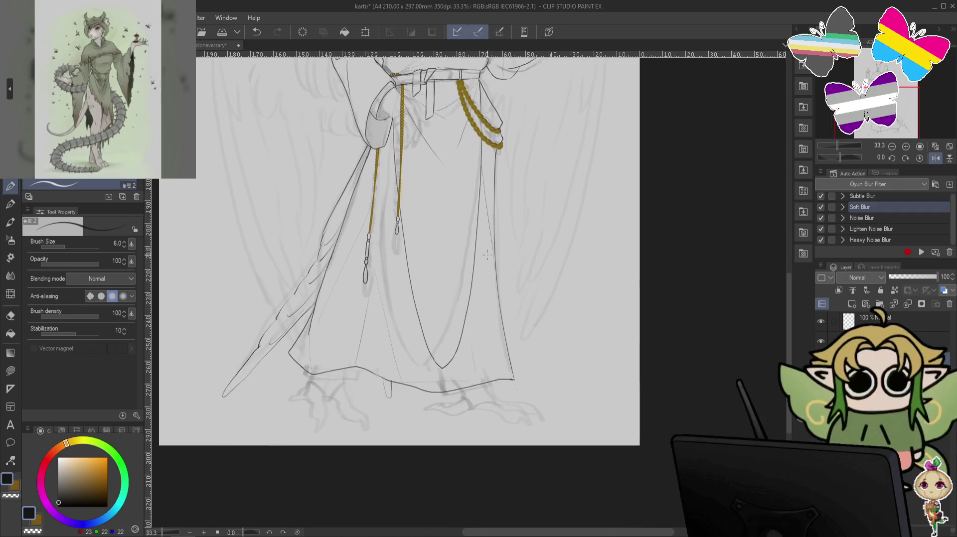
{"action": "left_click_drag", "start_coordinate": [570, 370], "coordinate": [720, 254]}
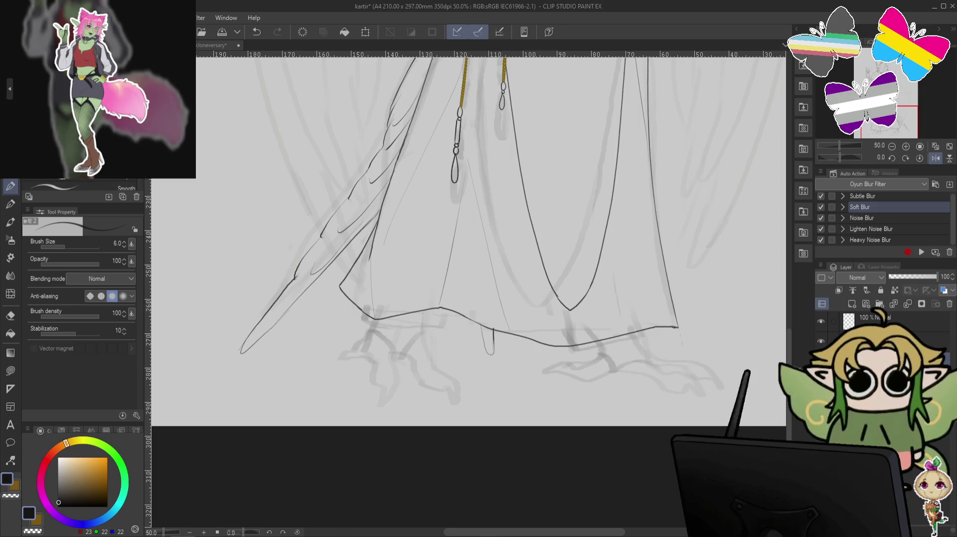
{"action": "key", "text": "p"}
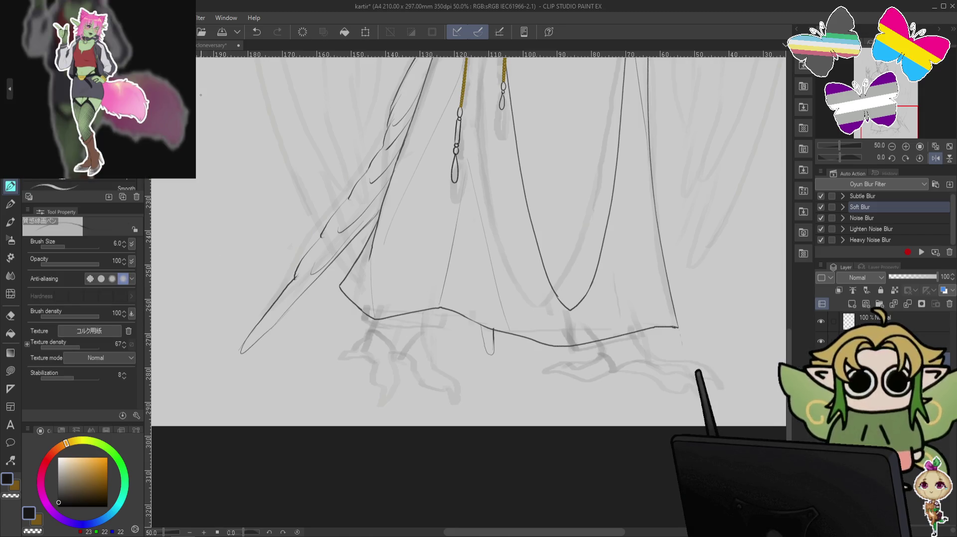
{"action": "key", "text": "ctrl+z"}
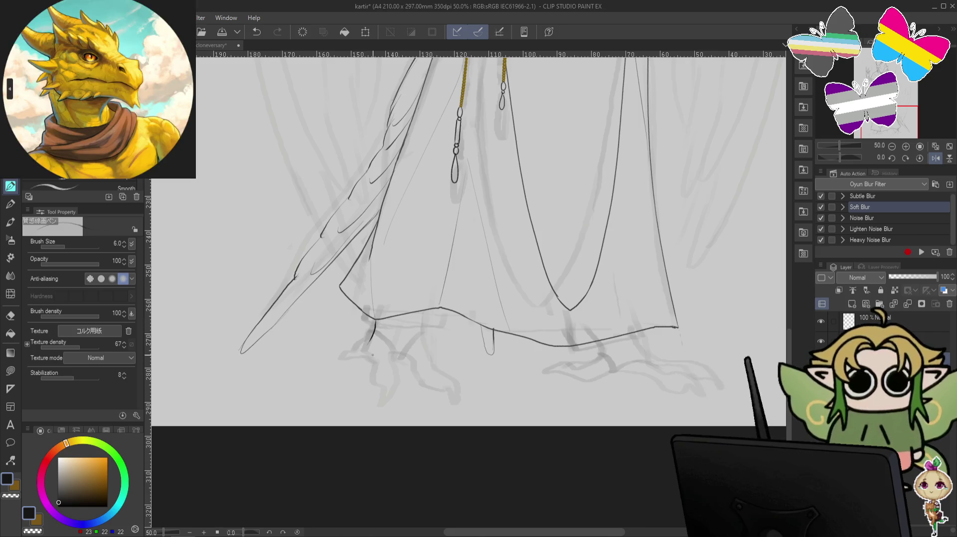
{"action": "left_click", "coordinate": [62, 495]}
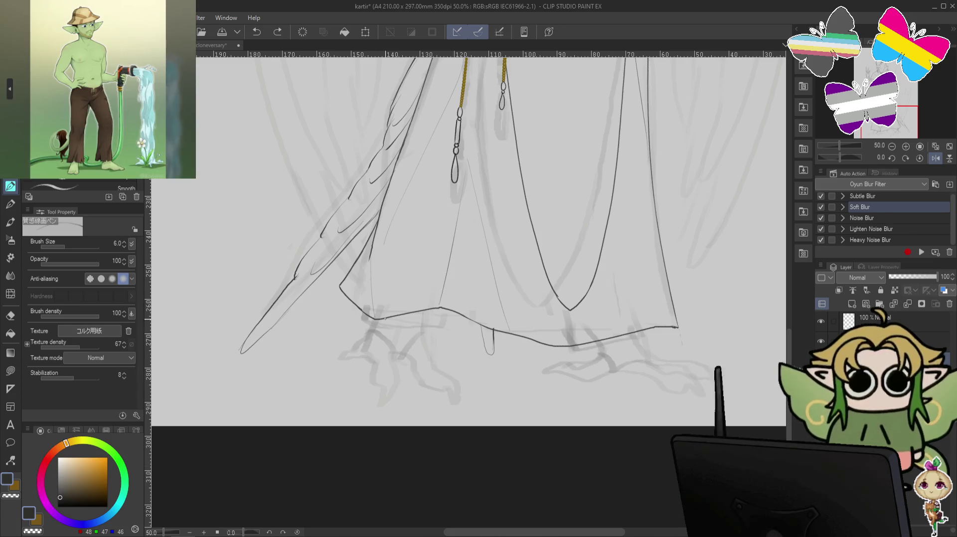
- Ink the curled front toe and claw line of the left foot below the hem
{"action": "left_click_drag", "start_coordinate": [375, 323], "coordinate": [368, 336]}
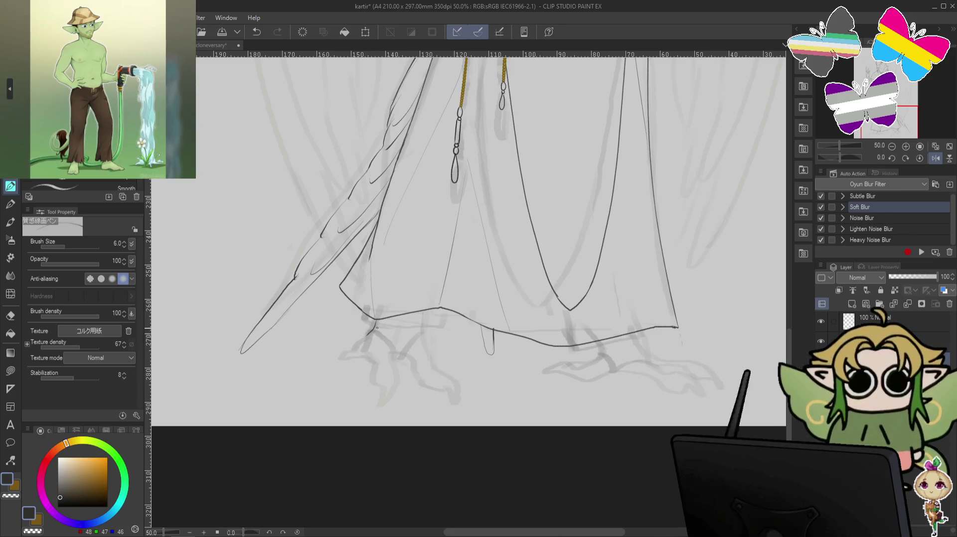
{"action": "key", "text": "ctrl+z"}
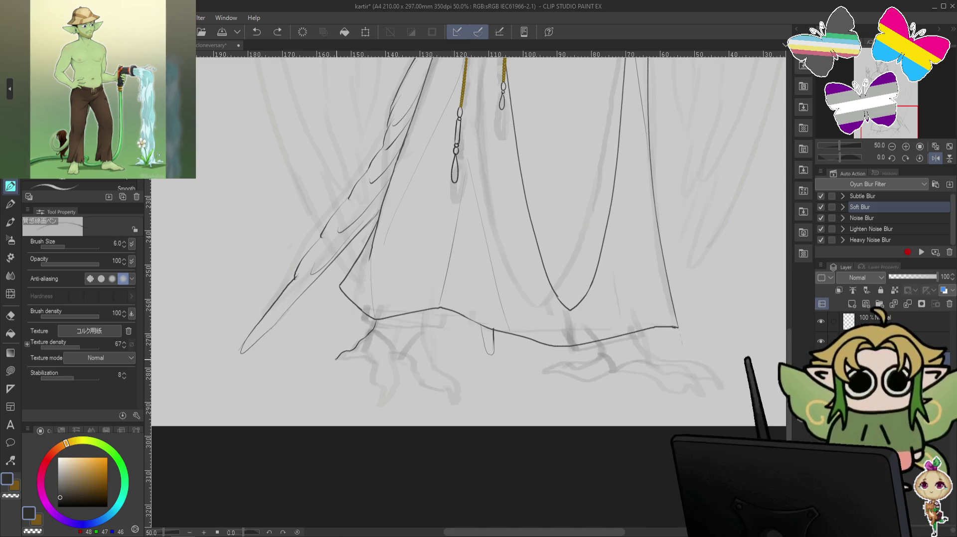
{"action": "left_click_drag", "start_coordinate": [336, 359], "coordinate": [341, 357]}
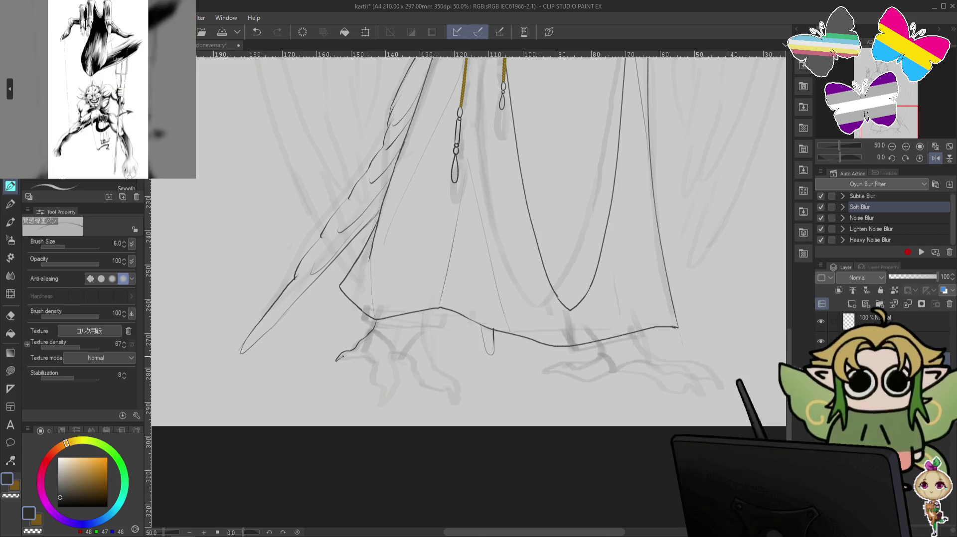
{"action": "key", "text": "ctrl+z"}
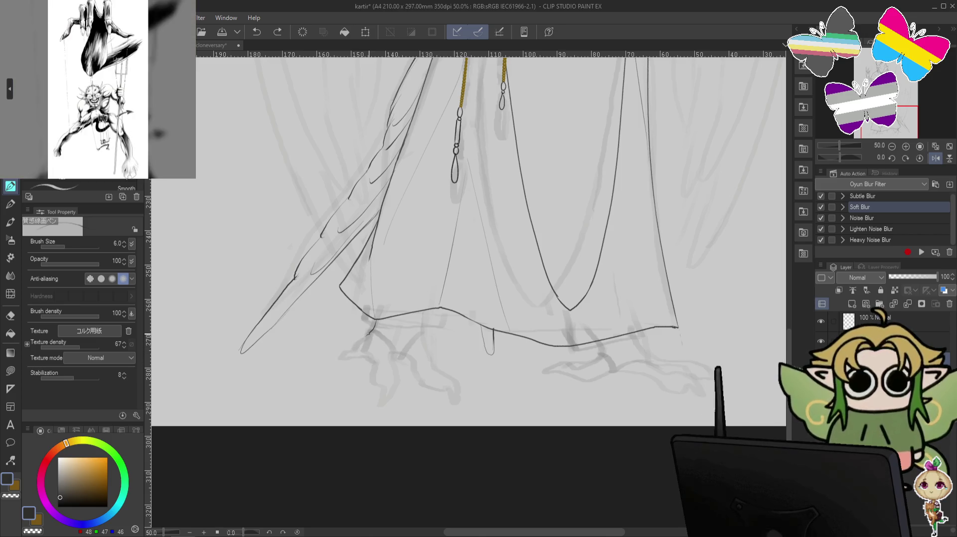
{"action": "left_click_drag", "start_coordinate": [372, 331], "coordinate": [339, 357]}
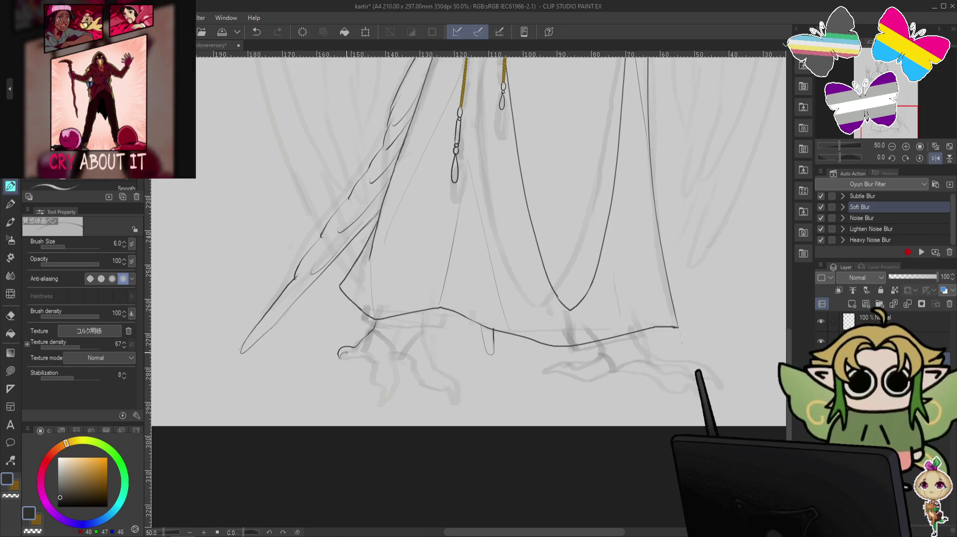
{"action": "key", "text": "ctrl+z"}
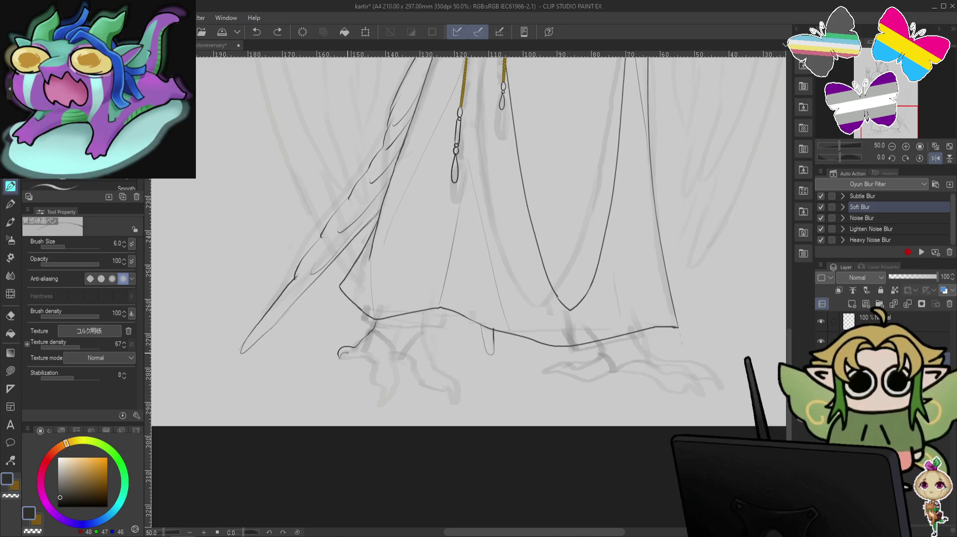
{"action": "left_click_drag", "start_coordinate": [349, 358], "coordinate": [364, 353]}
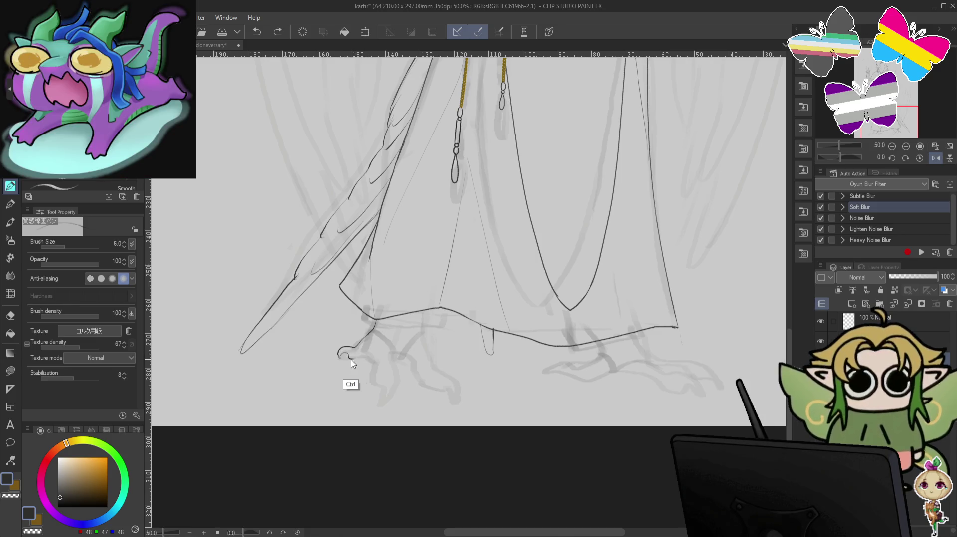
{"action": "key", "text": "ctrl+z"}
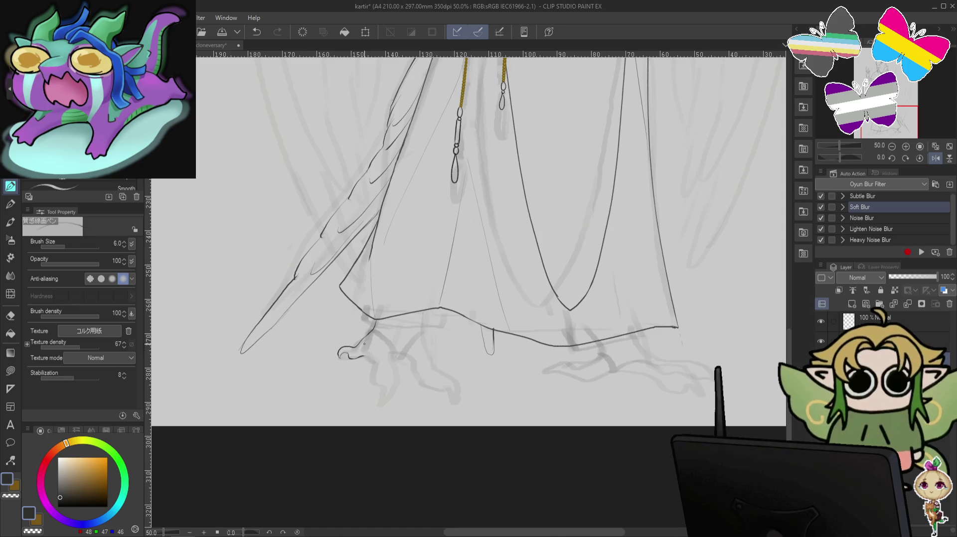
{"action": "key", "text": "ctrl+z"}
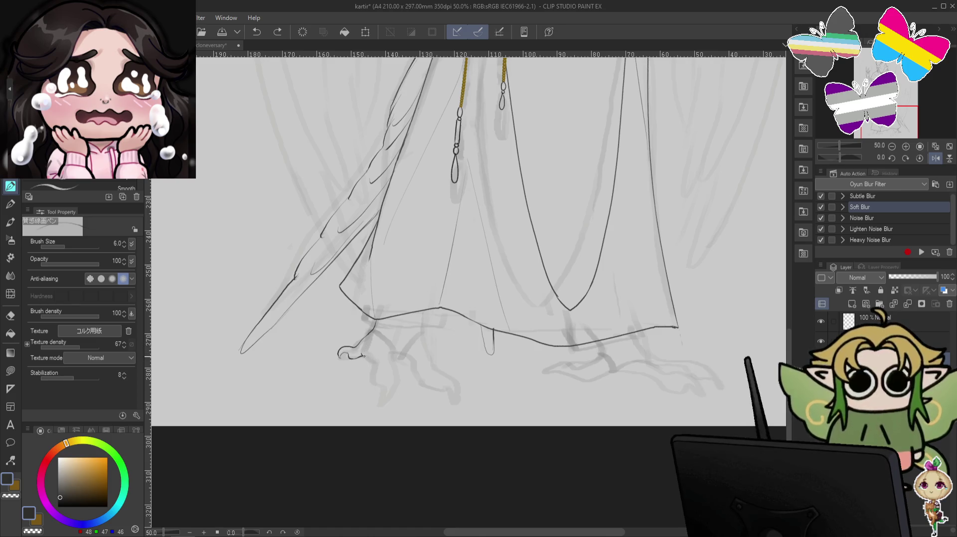
{"action": "key", "text": "ctrl+y"}
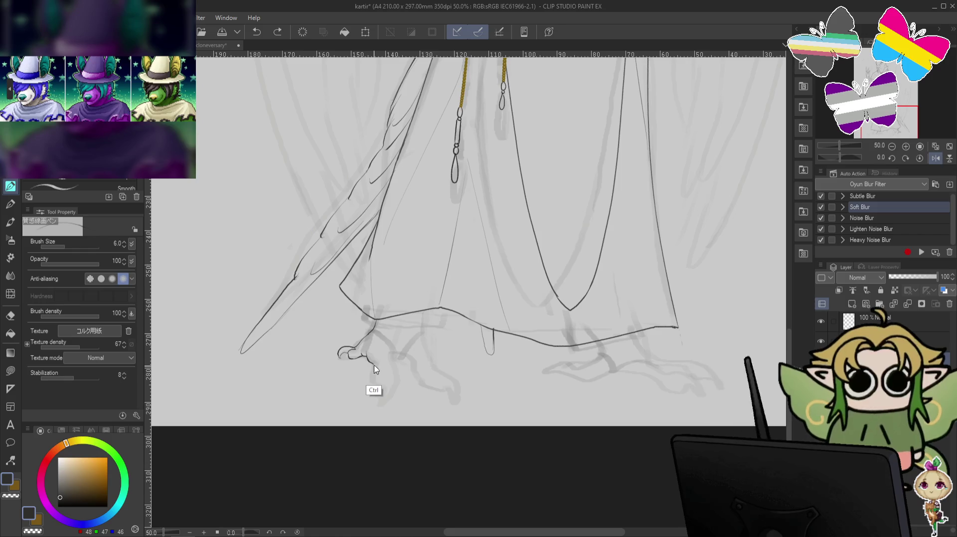
{"action": "key", "text": "ctrl+z"}
{"action": "left_click_drag", "start_coordinate": [372, 361], "coordinate": [378, 370]}
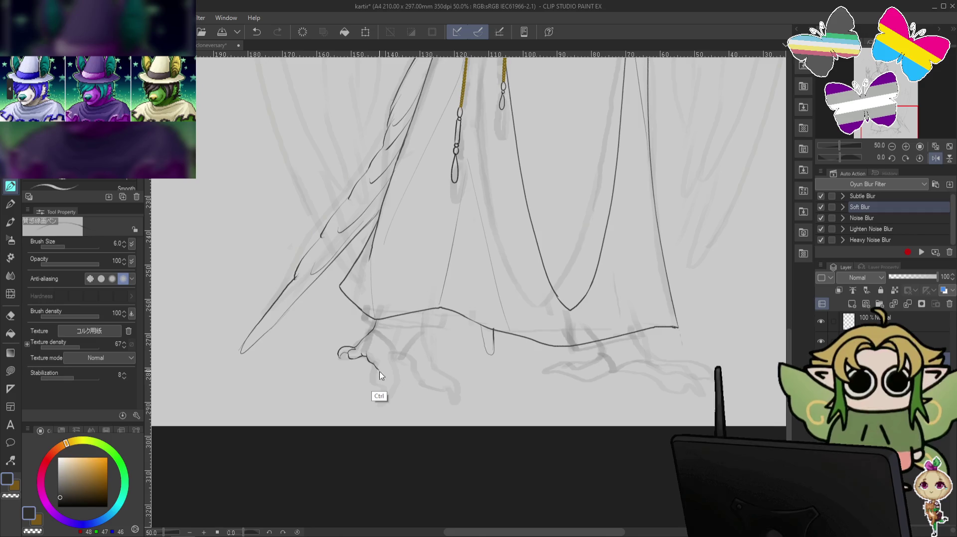
- Ink the second toe's upper edge and hooked claw beneath the curled toe, redrawing the tip
{"action": "key", "text": "ctrl+z"}
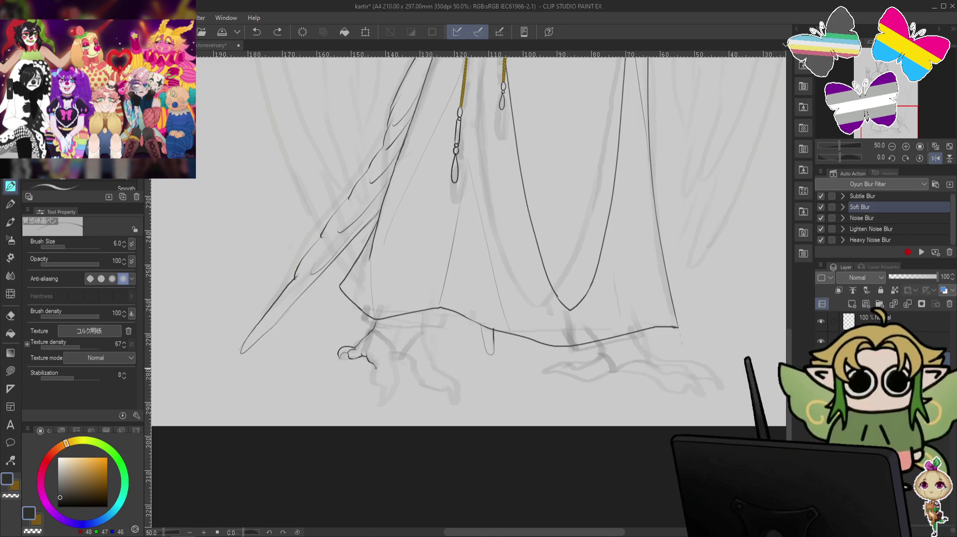
{"action": "left_click_drag", "start_coordinate": [374, 367], "coordinate": [377, 383]}
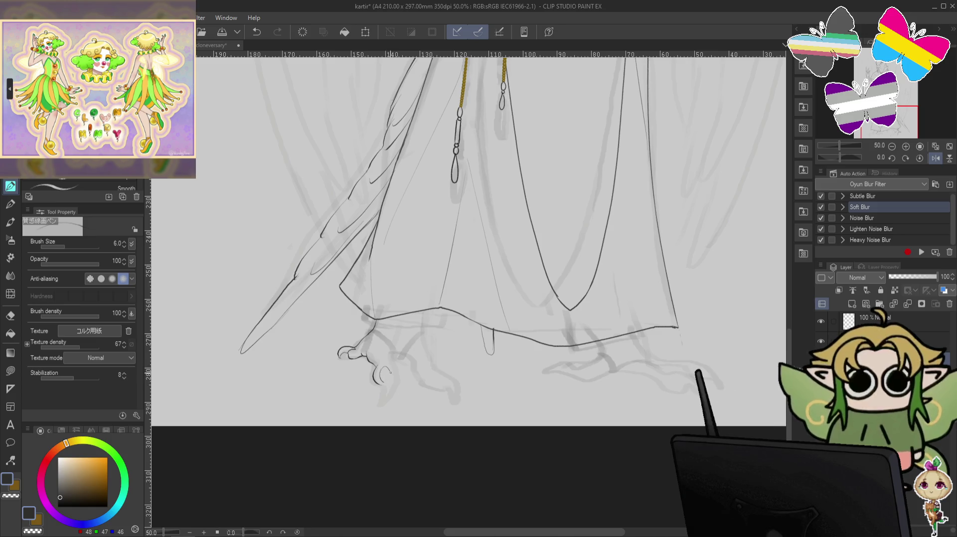
{"action": "left_click_drag", "start_coordinate": [386, 371], "coordinate": [384, 395]}
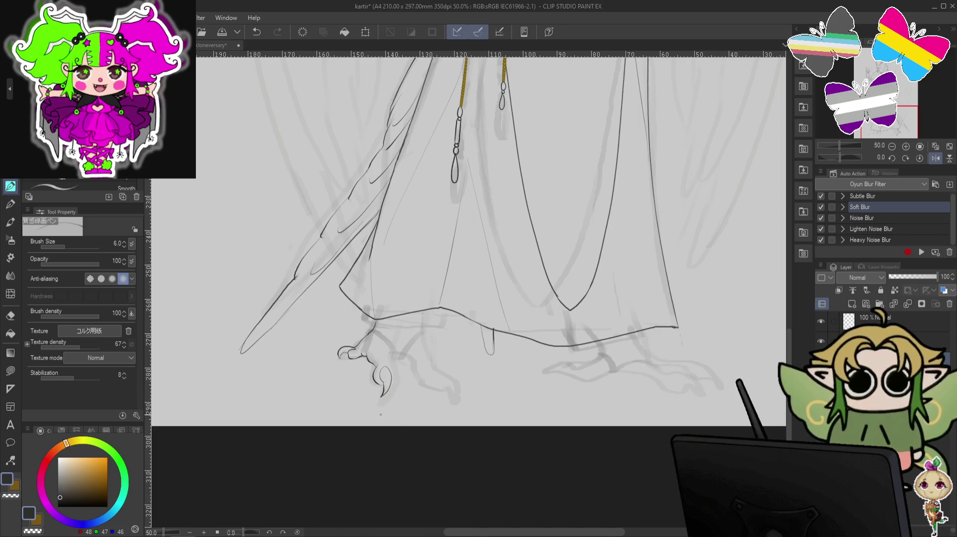
{"action": "key", "text": "ctrl+z"}
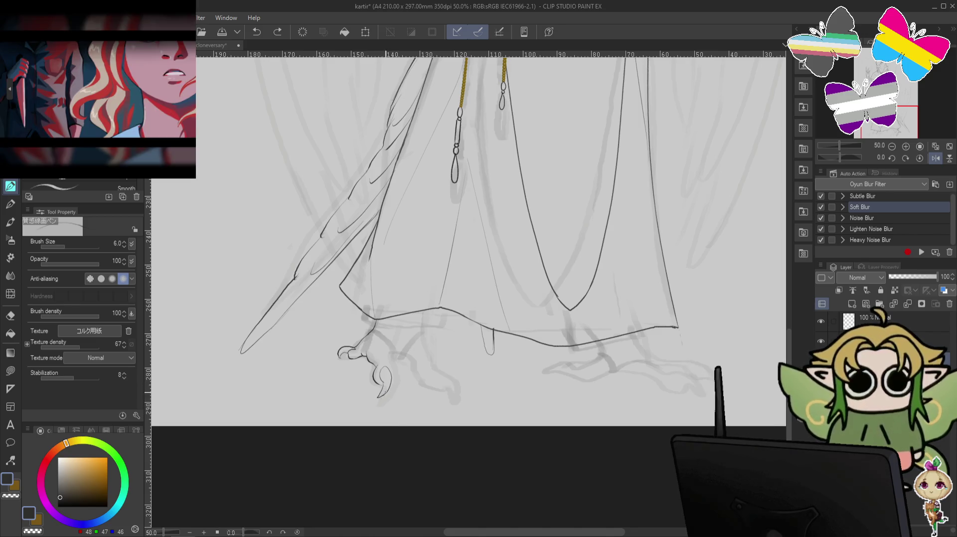
{"action": "key", "text": "ctrl+z"}
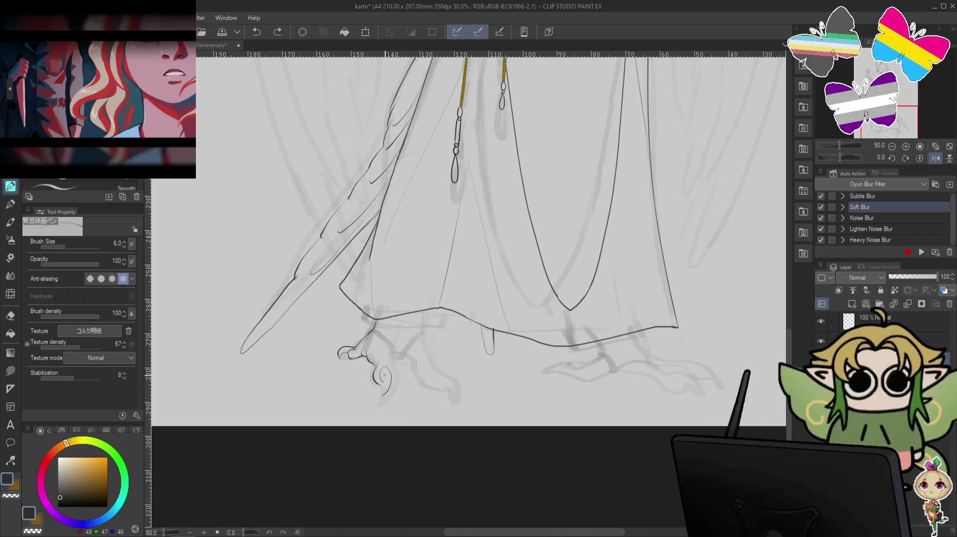
{"action": "left_click_drag", "start_coordinate": [384, 374], "coordinate": [381, 397]}
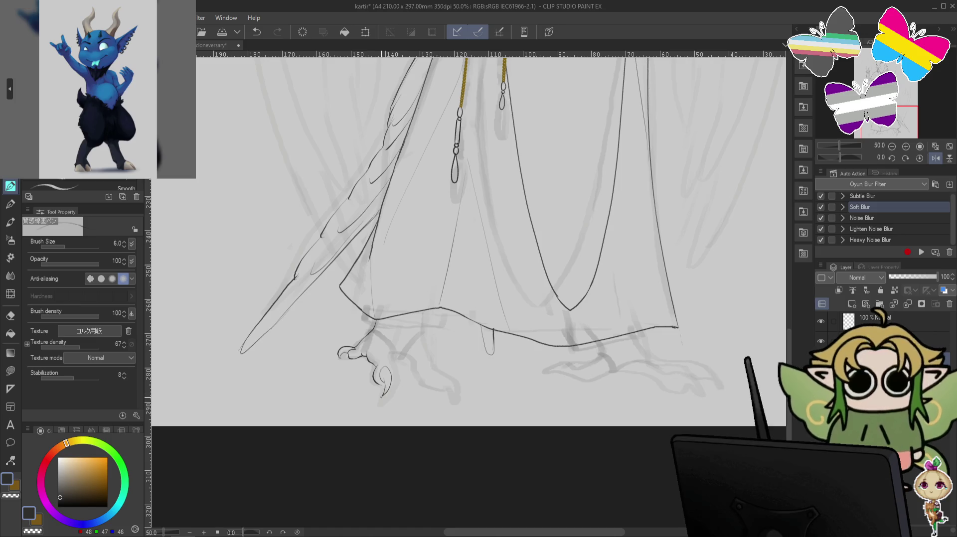
{"action": "key", "text": "ctrl+z"}
{"action": "left_click_drag", "start_coordinate": [385, 380], "coordinate": [381, 396]}
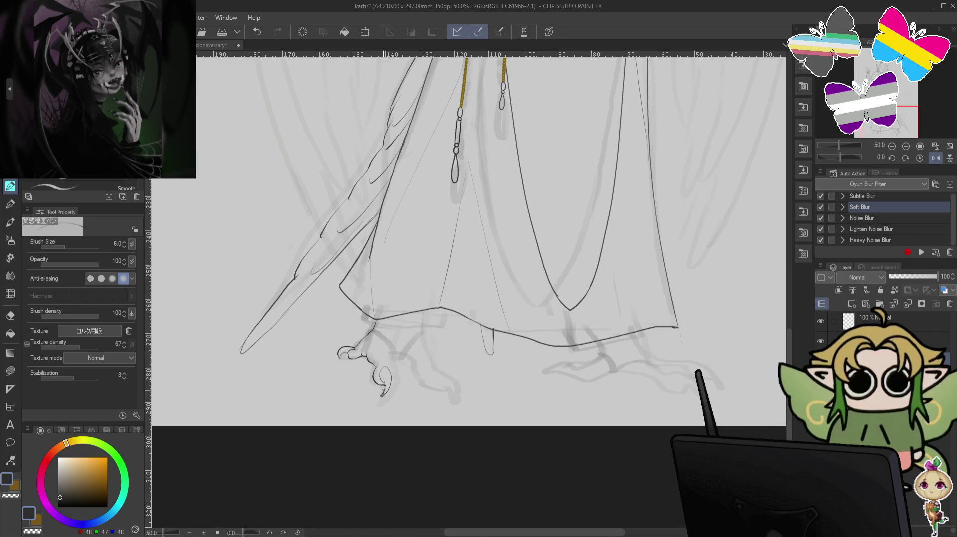
{"action": "key", "text": "ctrl+z"}
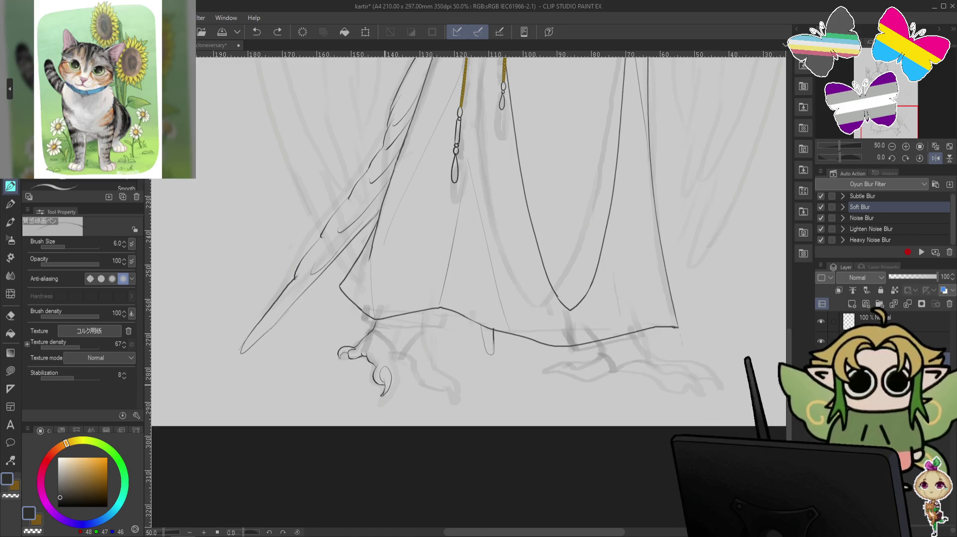
- Draw a short dark ink line just above the hooked claw, linking toward the leg
{"action": "left_click", "coordinate": [394, 377]}
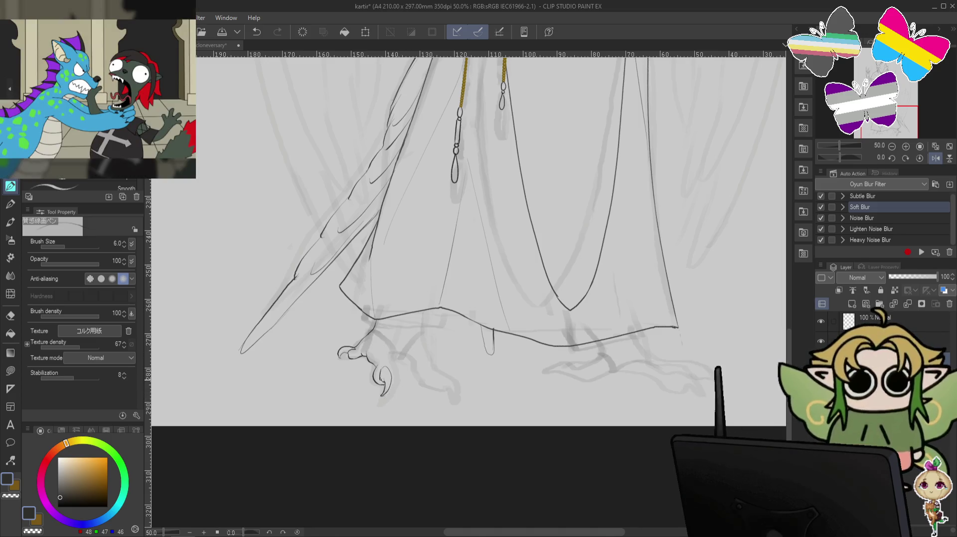
{"action": "key", "text": "ctrl"}
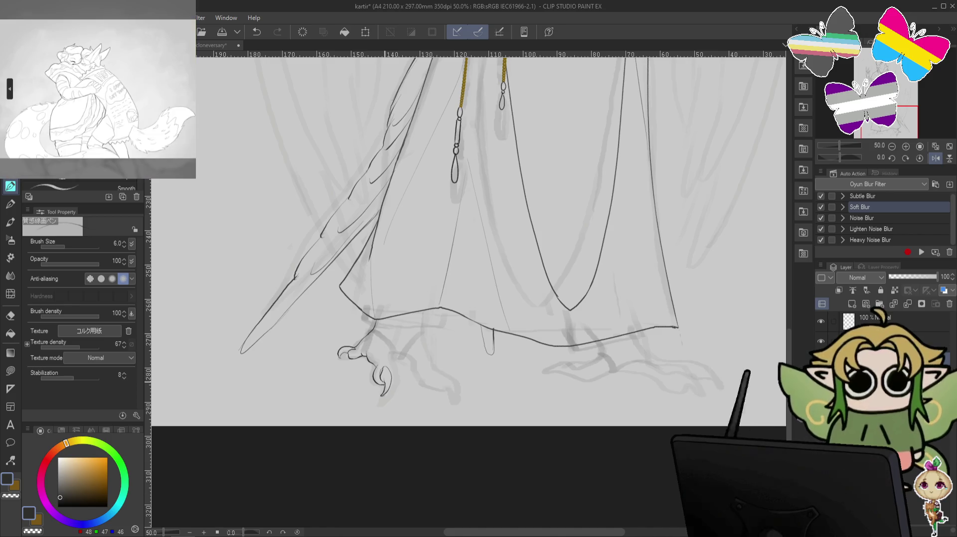
{"action": "key", "text": "c"}
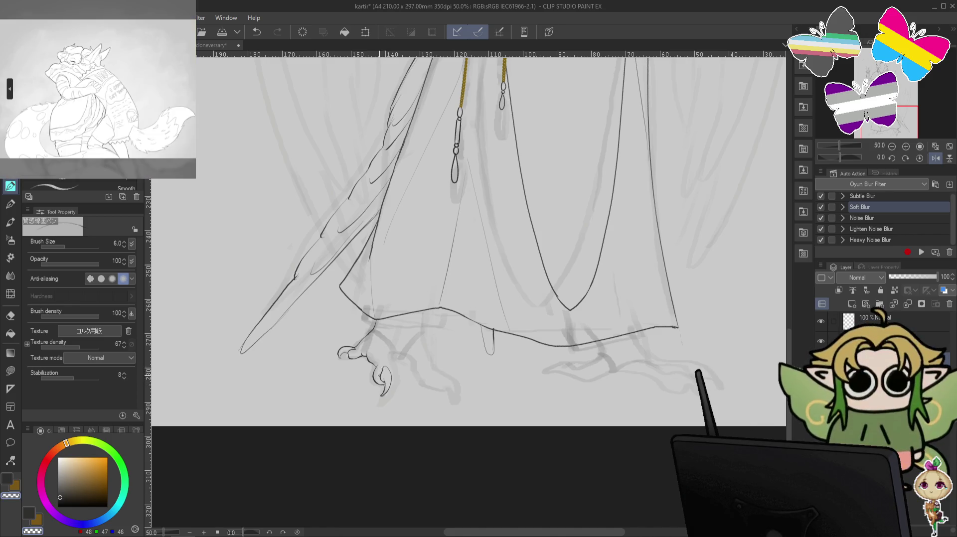
{"action": "key", "text": "c"}
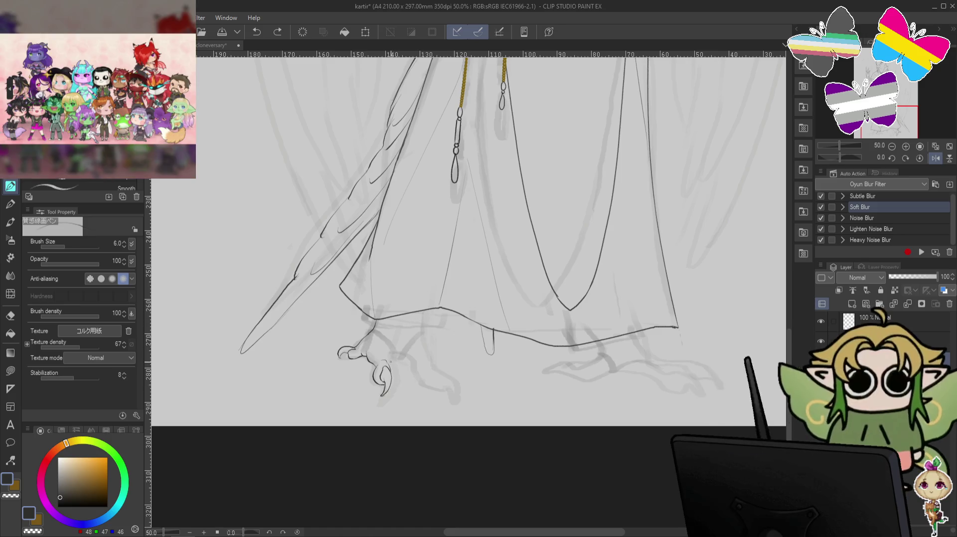
{"action": "left_click_drag", "start_coordinate": [391, 357], "coordinate": [396, 349]}
{"action": "key", "text": "ctrl+z"}
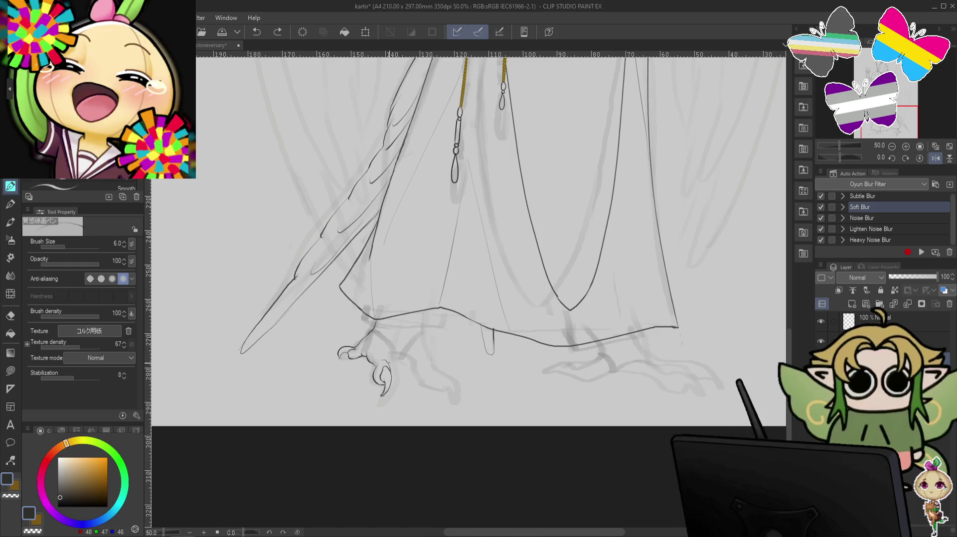
{"action": "key", "text": "ctrl+y"}
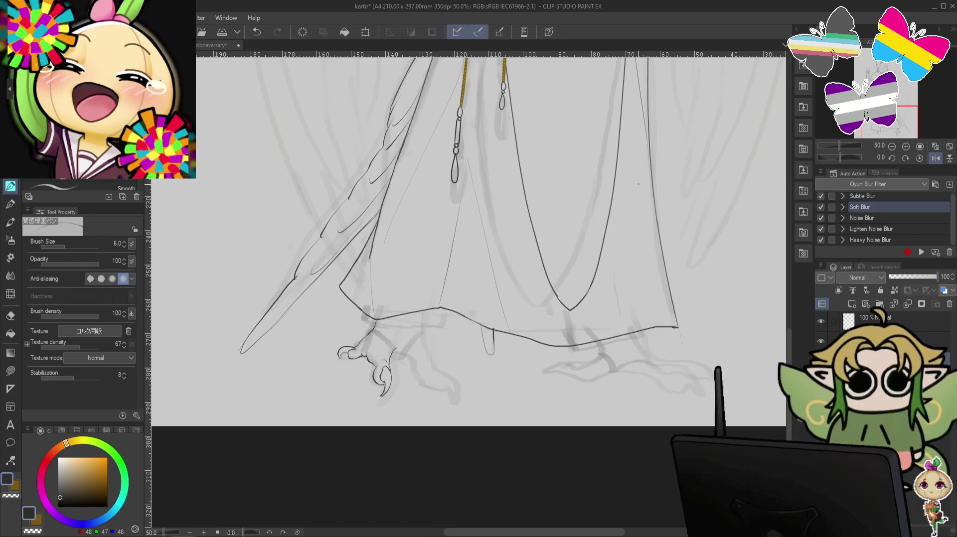
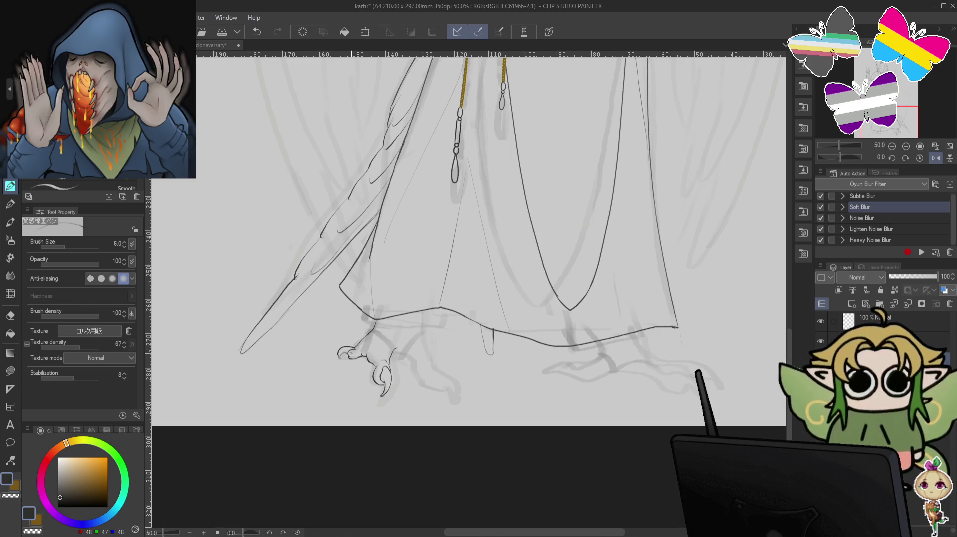
- Undo and retry the short strokes on the left foot's claw
{"action": "key", "text": "ctrl+z"}
{"action": "key", "text": "ctrl+y"}
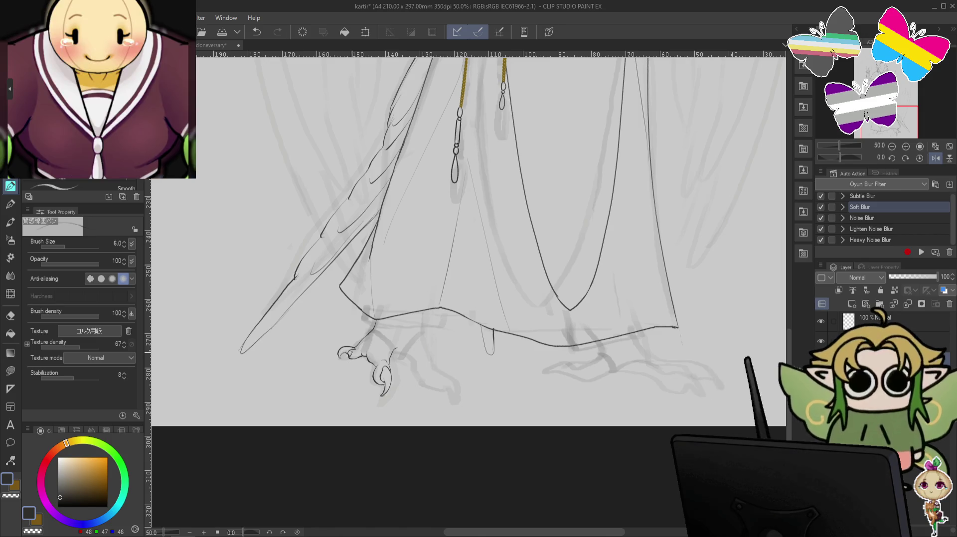
{"action": "key", "text": "c"}
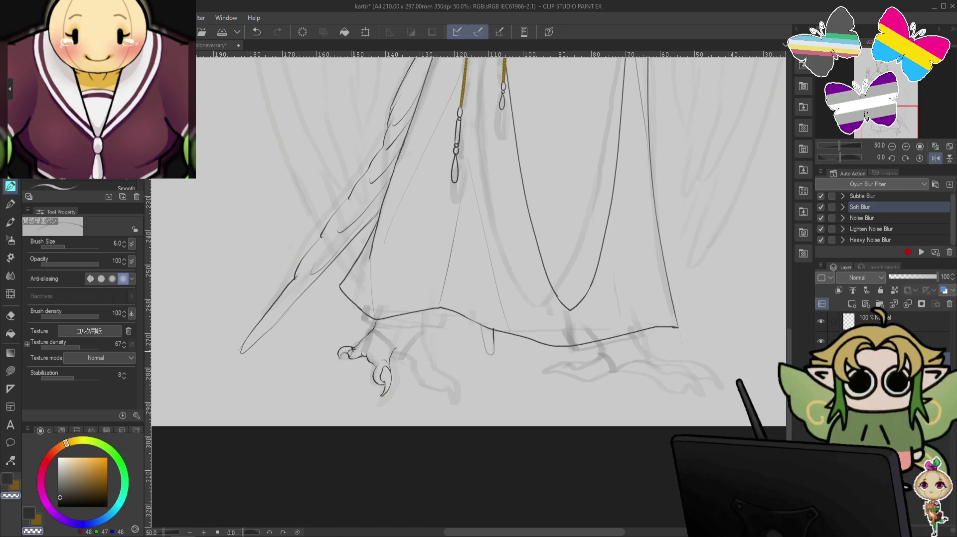
{"action": "key", "text": "ctrl+z"}
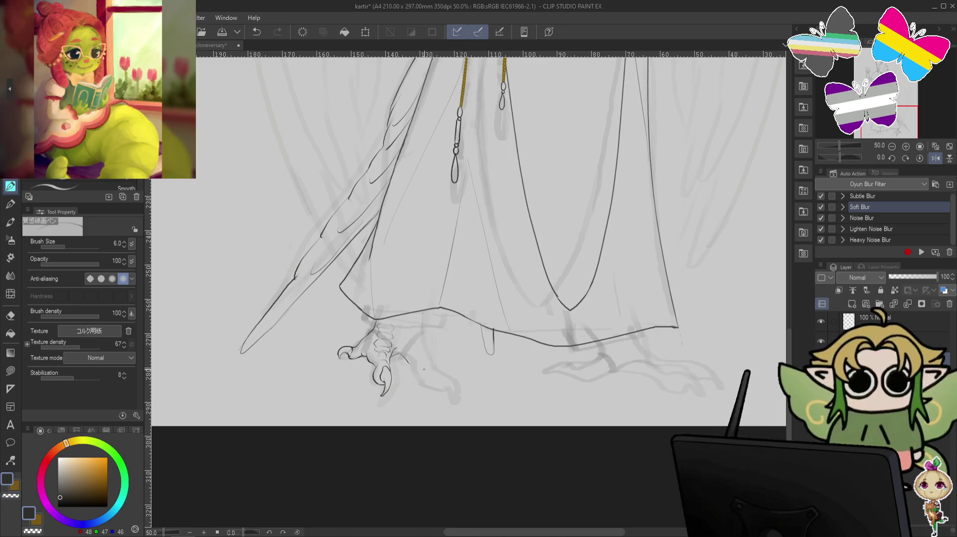
{"action": "key", "text": "ctrl+z"}
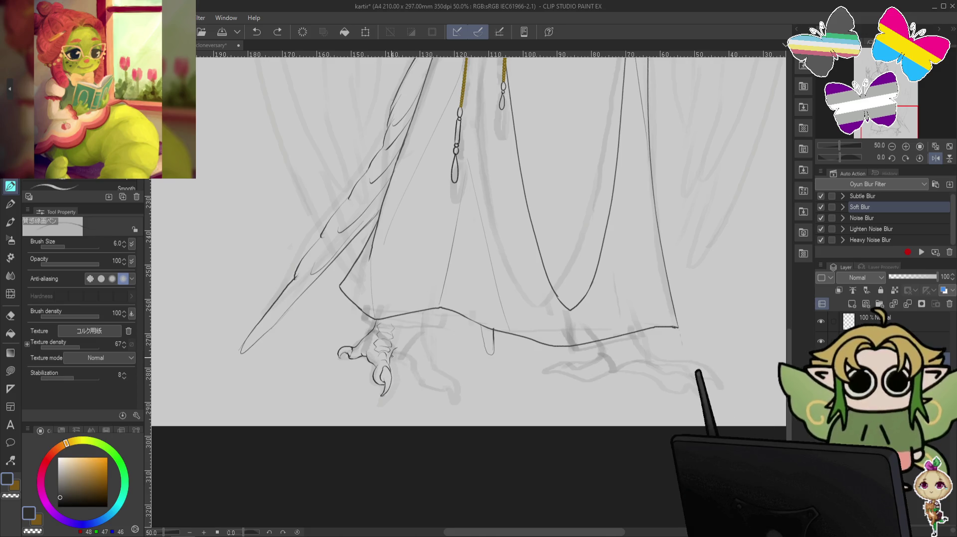
{"action": "left_click_drag", "start_coordinate": [399, 355], "coordinate": [404, 359]}
{"action": "key", "text": "ctrl+z"}
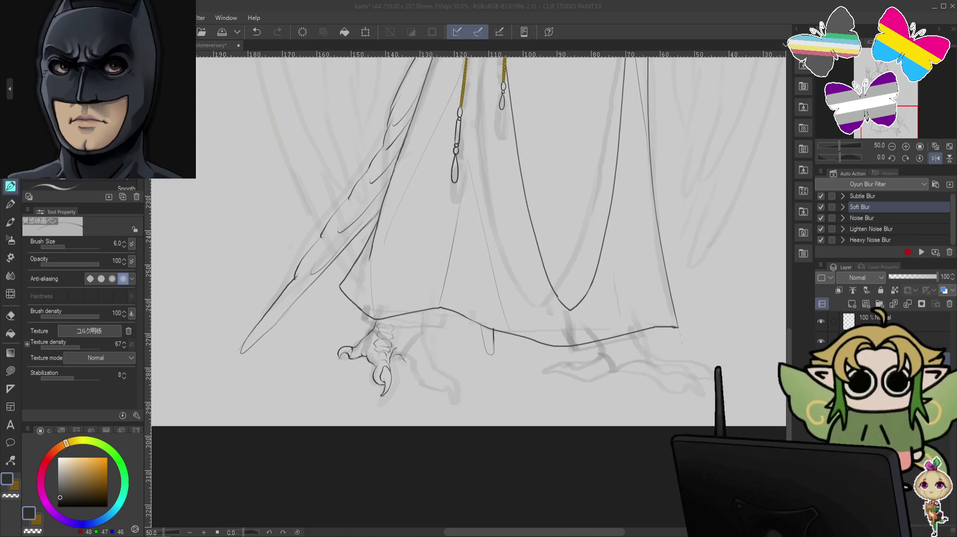
- Erase the inked left foot under the robe with the eraser at size 40
{"action": "left_click", "coordinate": [10, 317]}
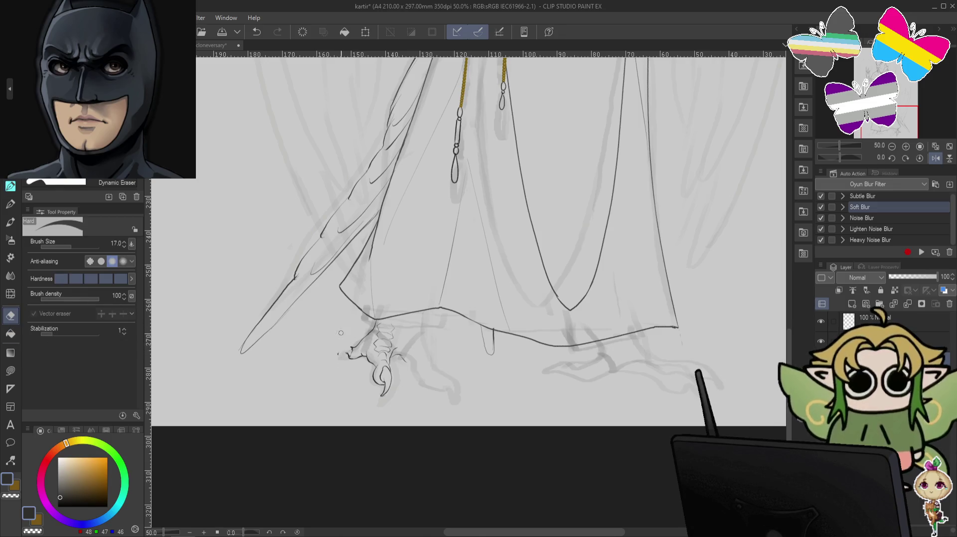
{"action": "key", "text": "bracketright"}
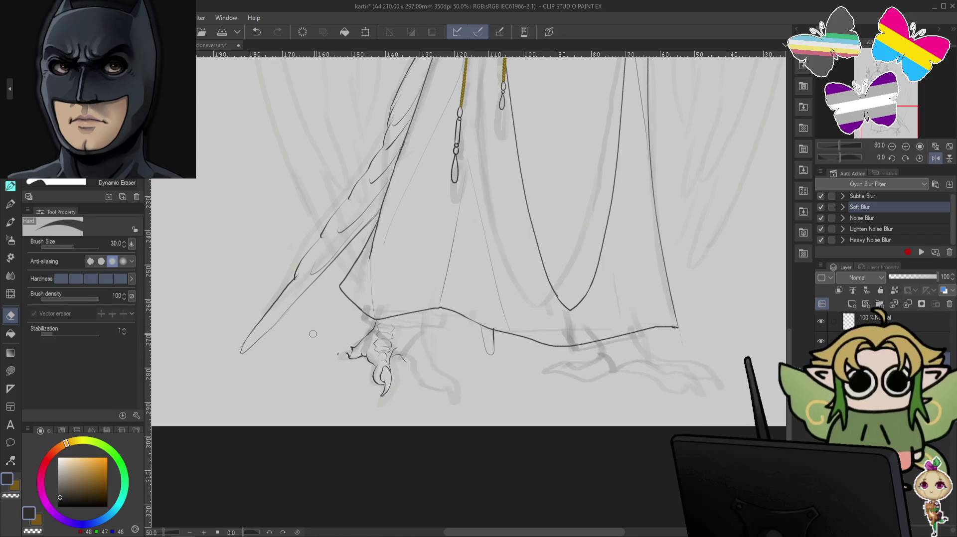
{"action": "key", "text": "bracketright"}
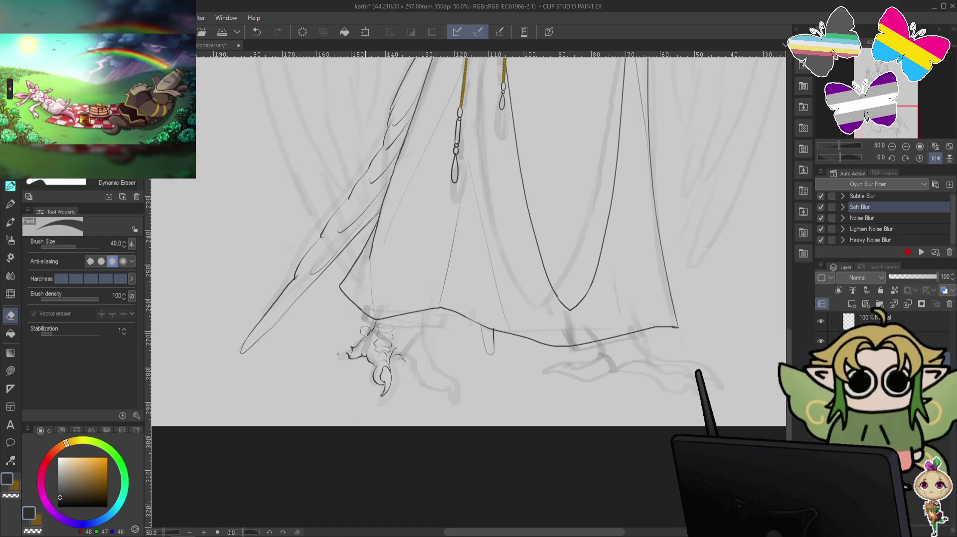
{"action": "mouse_move", "coordinate": [367, 331]}
{"action": "left_mouse_down"}
{"action": "mouse_move", "coordinate": [351, 353]}
{"action": "mouse_move", "coordinate": [369, 363]}
{"action": "left_mouse_up"}
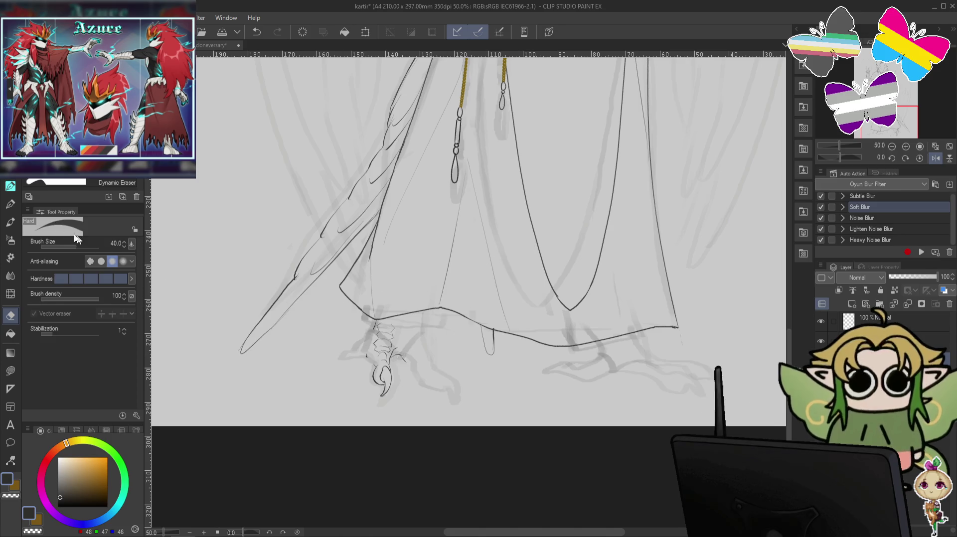
{"action": "key", "text": "p"}
{"action": "left_click_drag", "start_coordinate": [375, 325], "coordinate": [366, 351]}
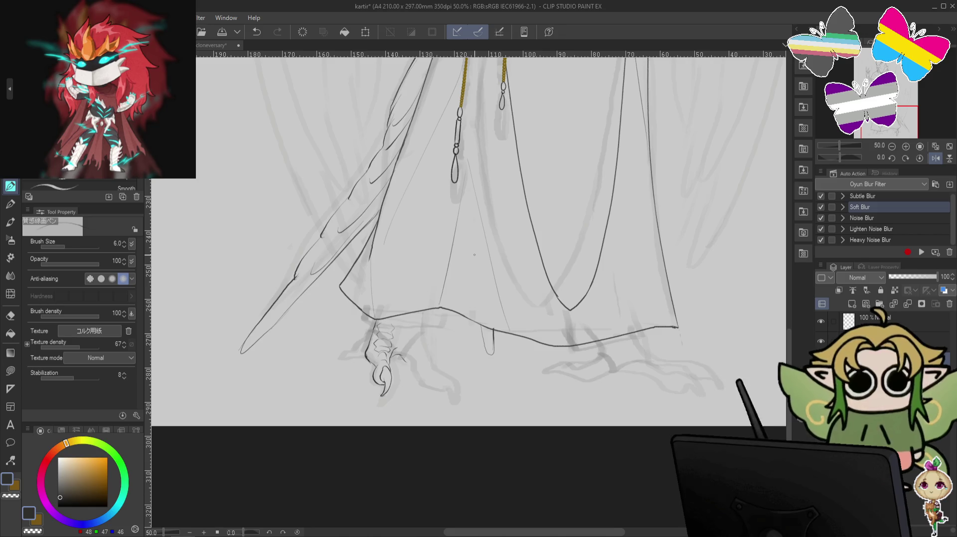
{"action": "left_click", "coordinate": [11, 317]}
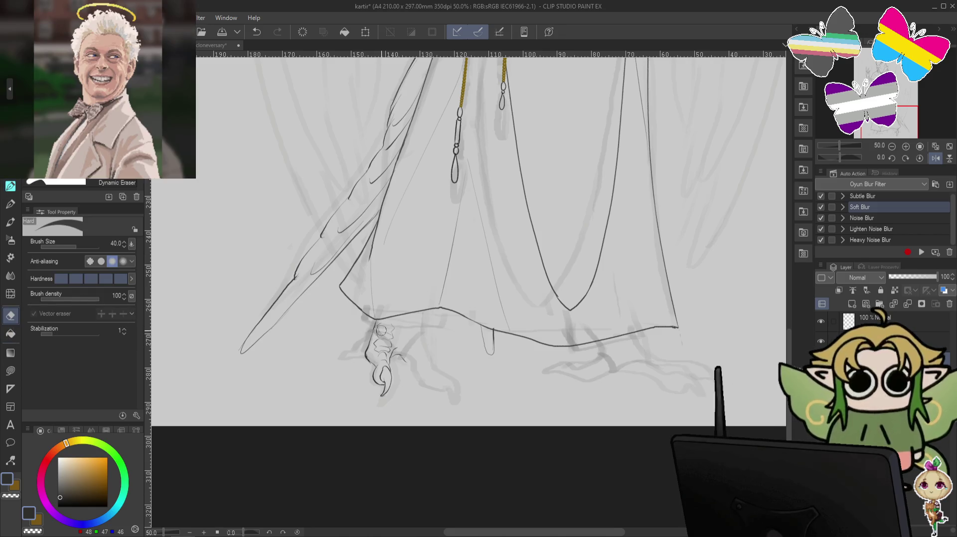
{"action": "mouse_move", "coordinate": [390, 325]}
{"action": "left_mouse_down"}
{"action": "mouse_move", "coordinate": [363, 356]}
{"action": "mouse_move", "coordinate": [369, 394]}
{"action": "mouse_move", "coordinate": [395, 383]}
{"action": "left_mouse_up"}
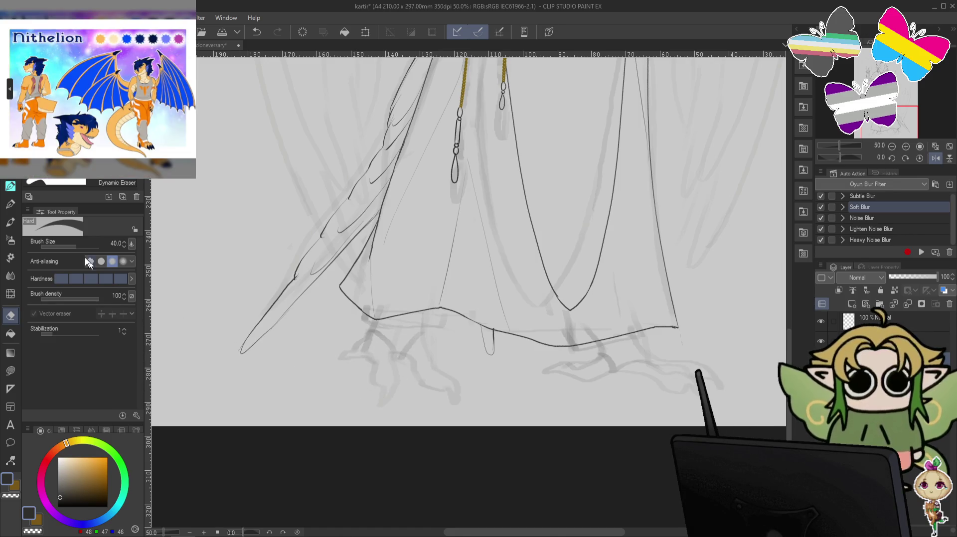
- Ink the outline along the right foot's toe below the robe hem with the pen
{"action": "left_click", "coordinate": [12, 186]}
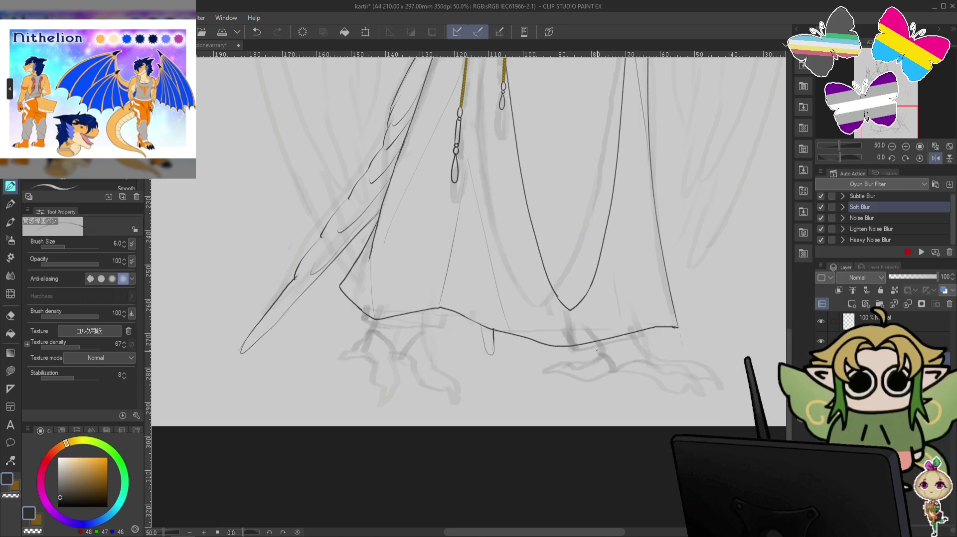
{"action": "mouse_move", "coordinate": [597, 342]}
{"action": "left_mouse_down"}
{"action": "mouse_move", "coordinate": [601, 355]}
{"action": "mouse_move", "coordinate": [582, 365]}
{"action": "left_mouse_up"}
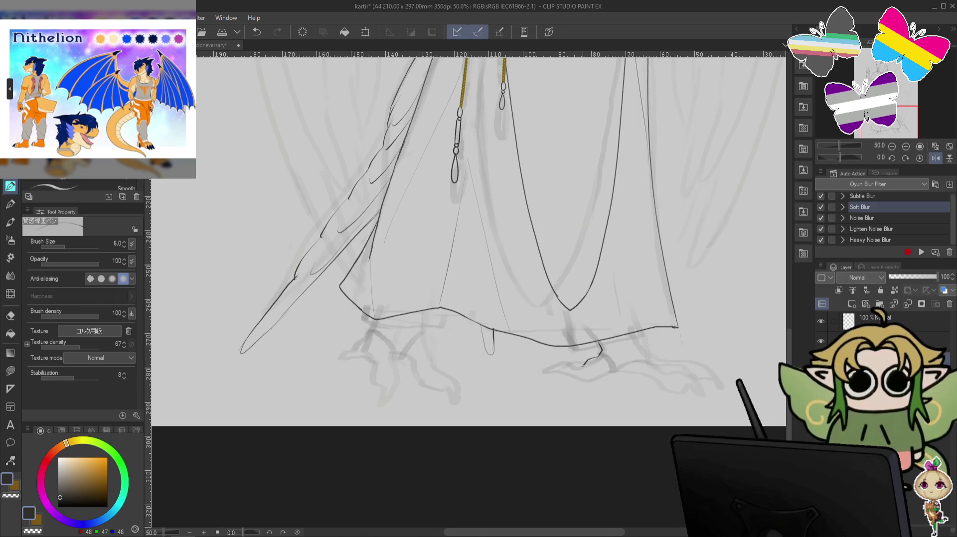
{"action": "key", "text": "ctrl+z"}
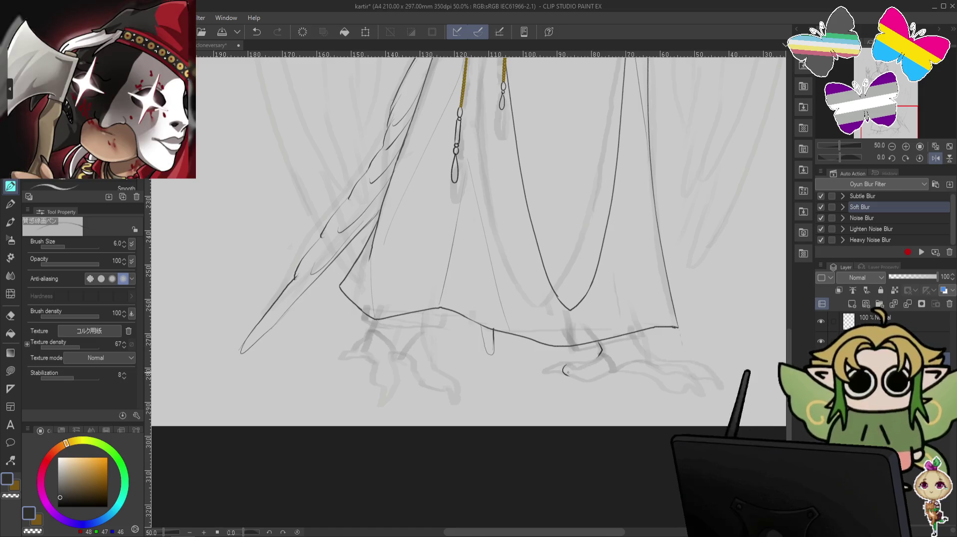
{"action": "left_click_drag", "start_coordinate": [564, 366], "coordinate": [584, 372]}
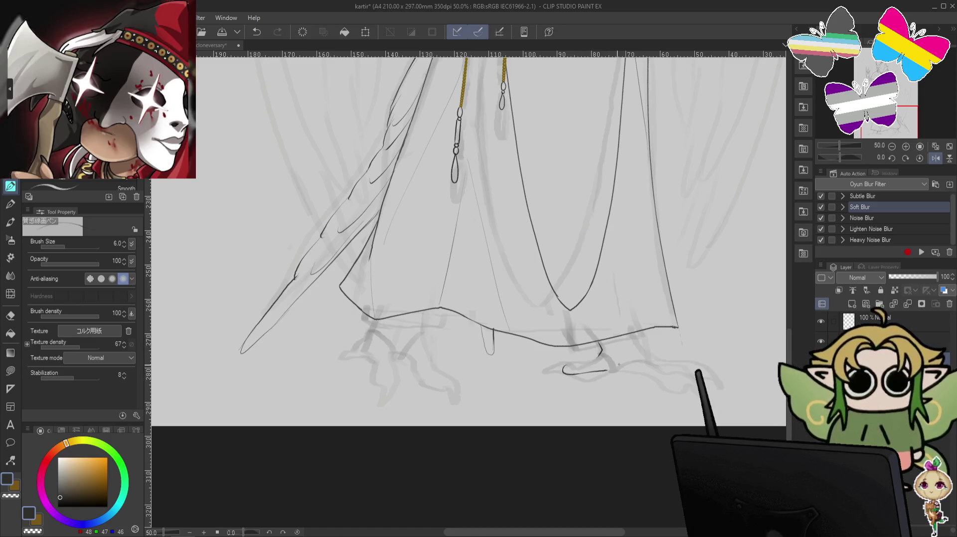
{"action": "key", "text": "ctrl+z"}
{"action": "mouse_move", "coordinate": [563, 367]}
{"action": "left_mouse_down"}
{"action": "mouse_move", "coordinate": [639, 372]}
{"action": "mouse_move", "coordinate": [670, 388]}
{"action": "left_mouse_up"}
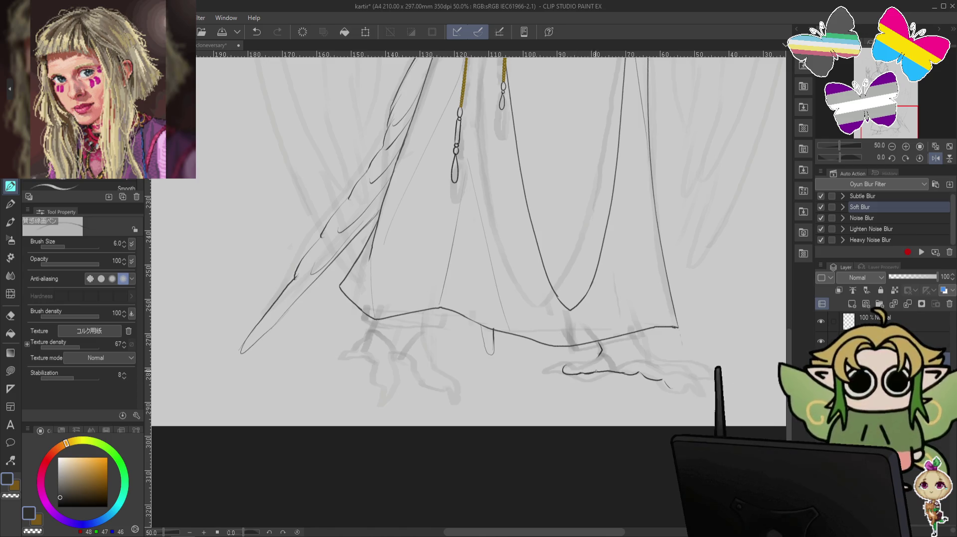
- Try a small curled tip on the right toe, then undo it
{"action": "key", "text": "c"}
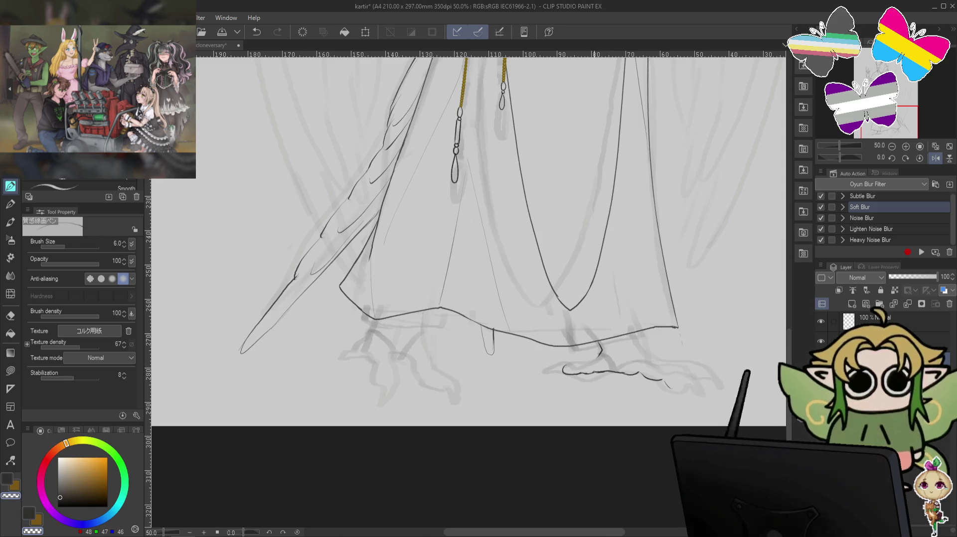
{"action": "key", "text": "c"}
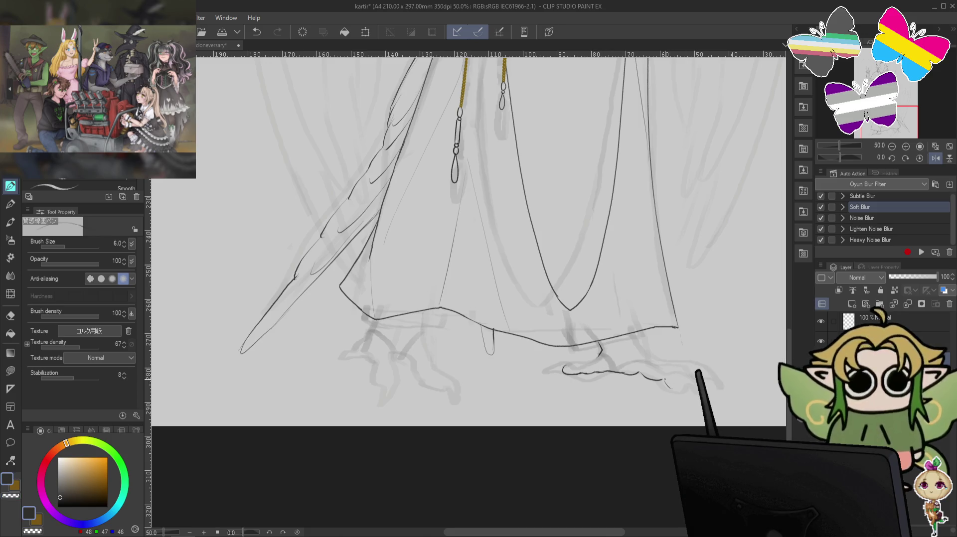
{"action": "key", "text": "ctrl+z"}
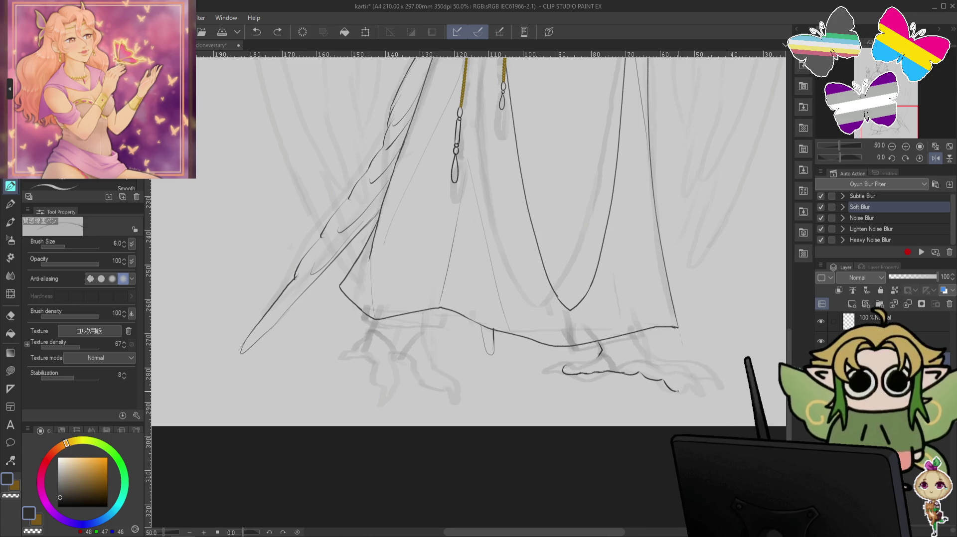
{"action": "key", "text": "ctrl+y"}
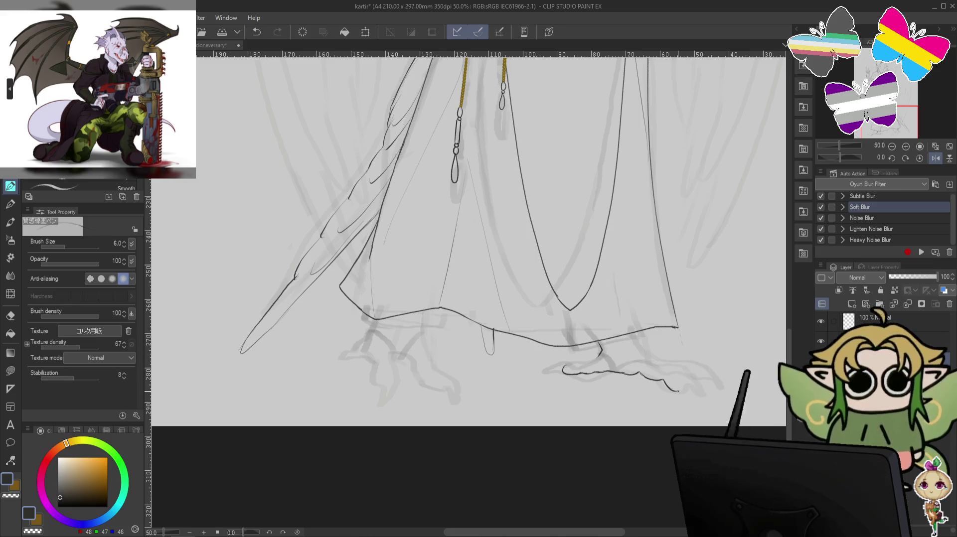
{"action": "left_click_drag", "start_coordinate": [672, 390], "coordinate": [680, 378]}
{"action": "key", "text": "ctrl+z"}
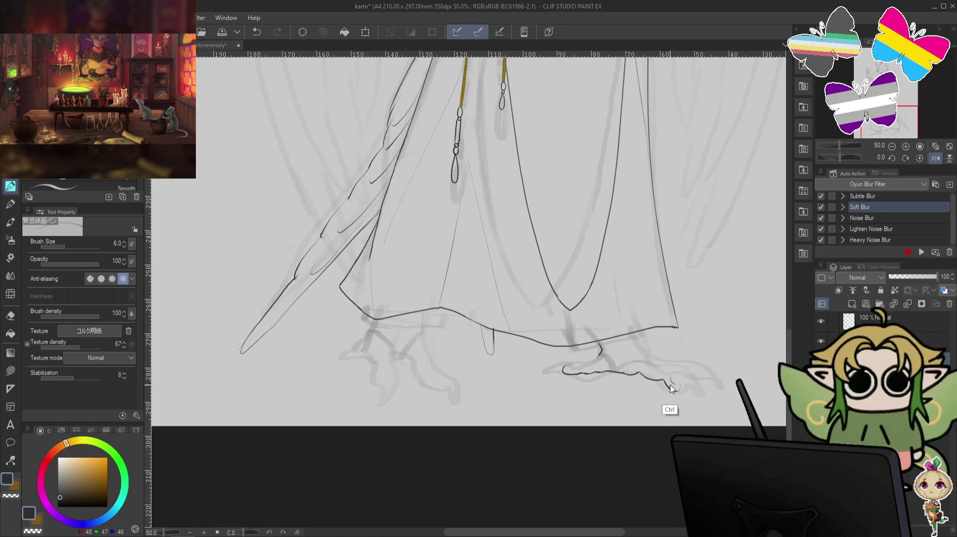
- Redraw the curled toe tip and try extending the claw line down-right
{"action": "left_click_drag", "start_coordinate": [670, 378], "coordinate": [683, 385]}
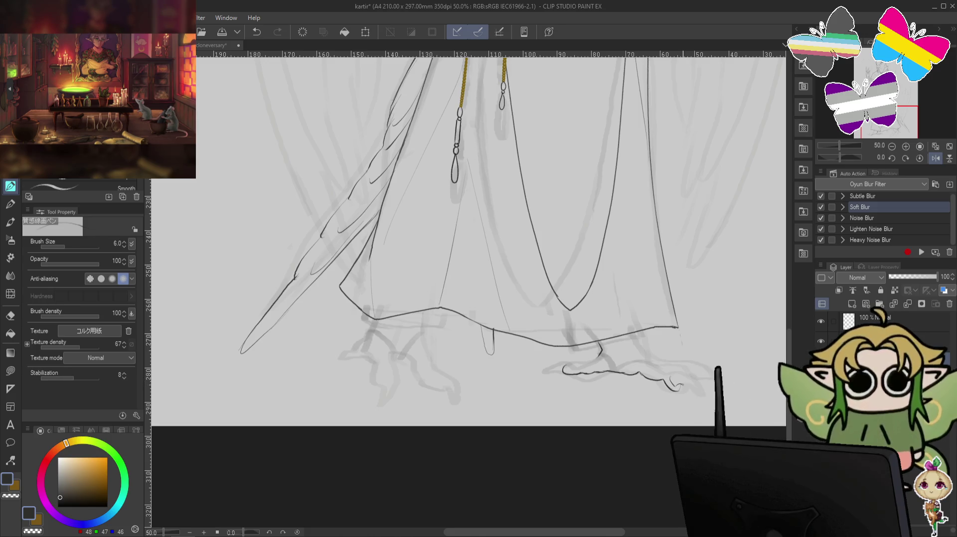
{"action": "mouse_move", "coordinate": [682, 385]}
{"action": "left_mouse_down"}
{"action": "mouse_move", "coordinate": [693, 397]}
{"action": "mouse_move", "coordinate": [672, 375]}
{"action": "left_mouse_up"}
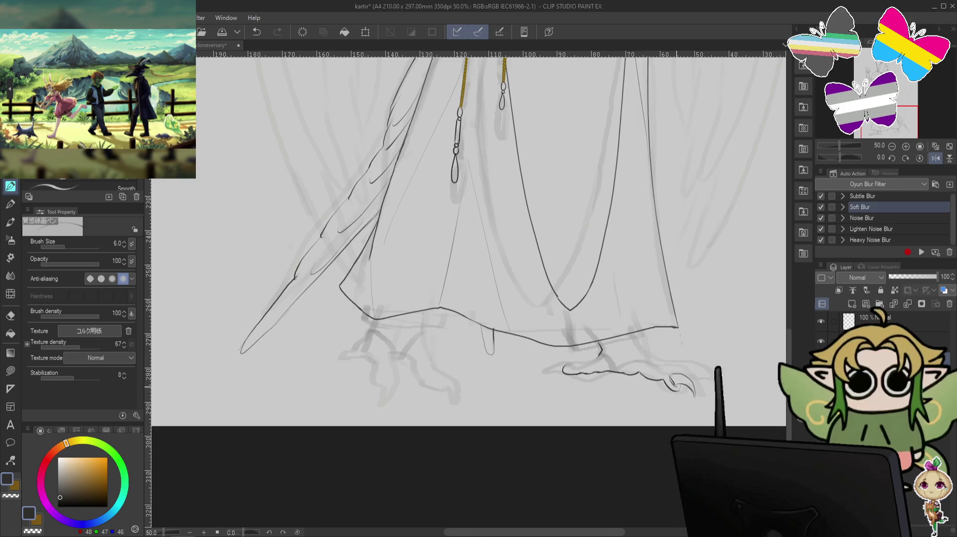
{"action": "key", "text": "c"}
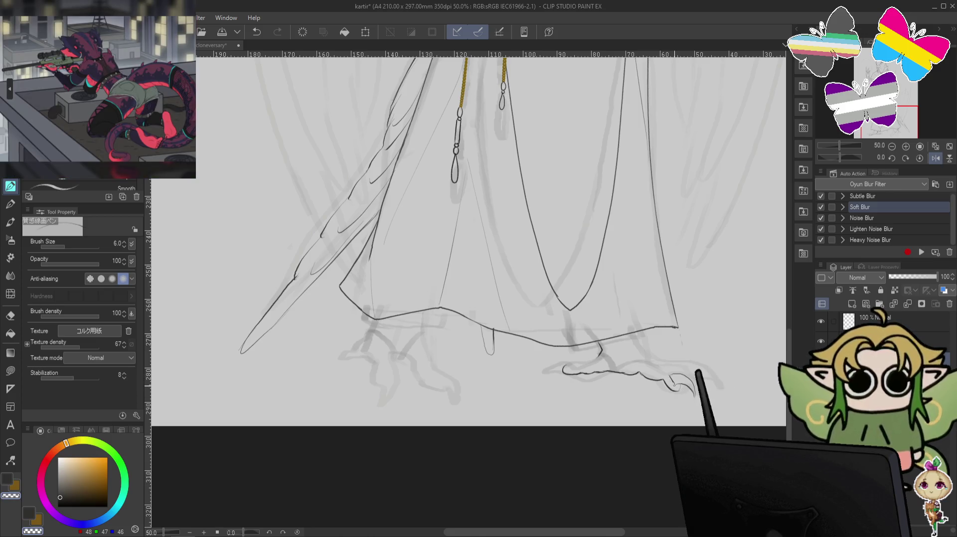
{"action": "key", "text": "c"}
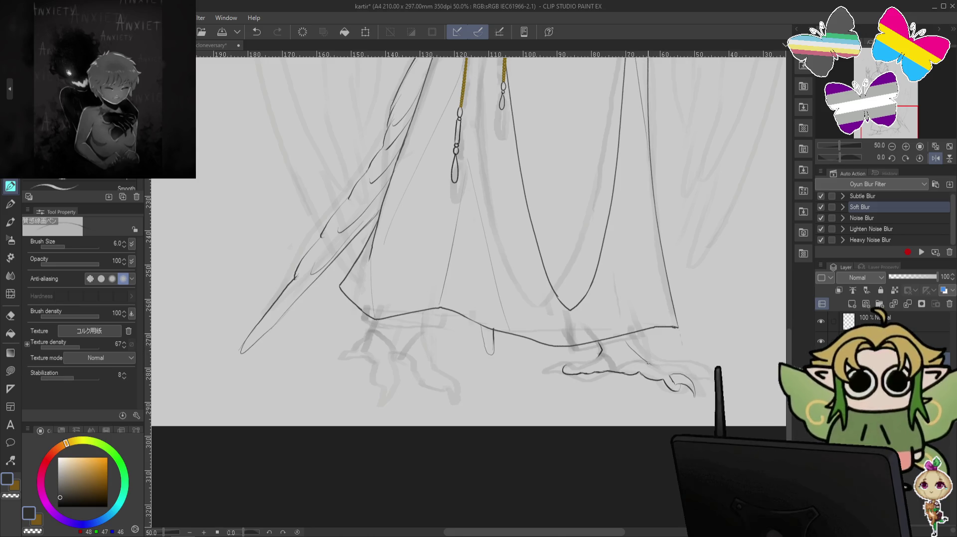
{"action": "key", "text": "ctrl+z"}
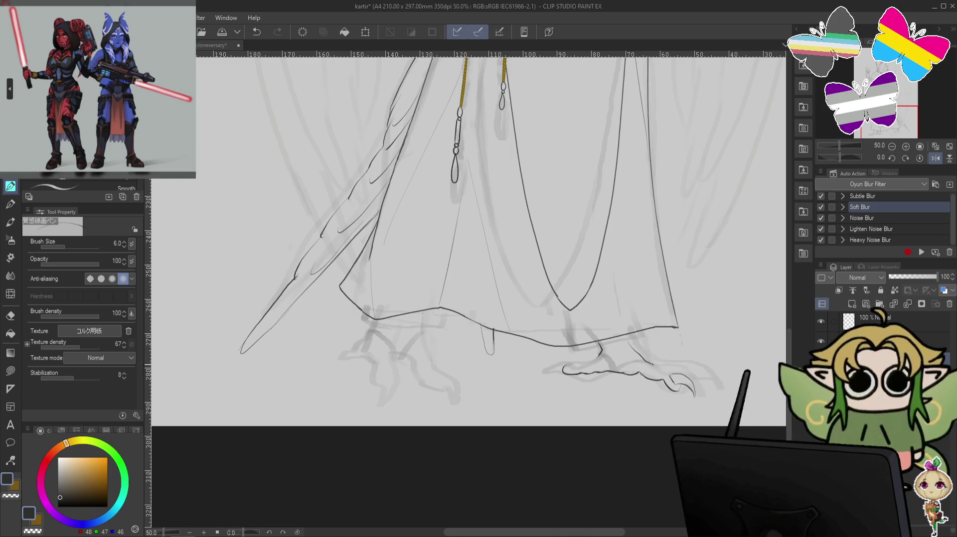
{"action": "left_click_drag", "start_coordinate": [645, 357], "coordinate": [670, 372]}
{"action": "key", "text": "ctrl+z"}
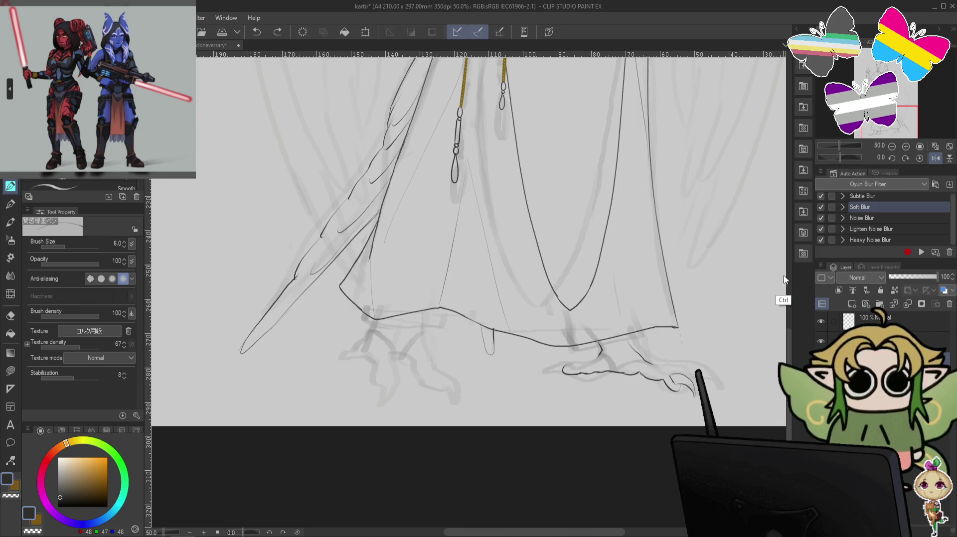
- Erase the small curl near the claw with the transparent colour, then return to ink
{"action": "key", "text": "c"}
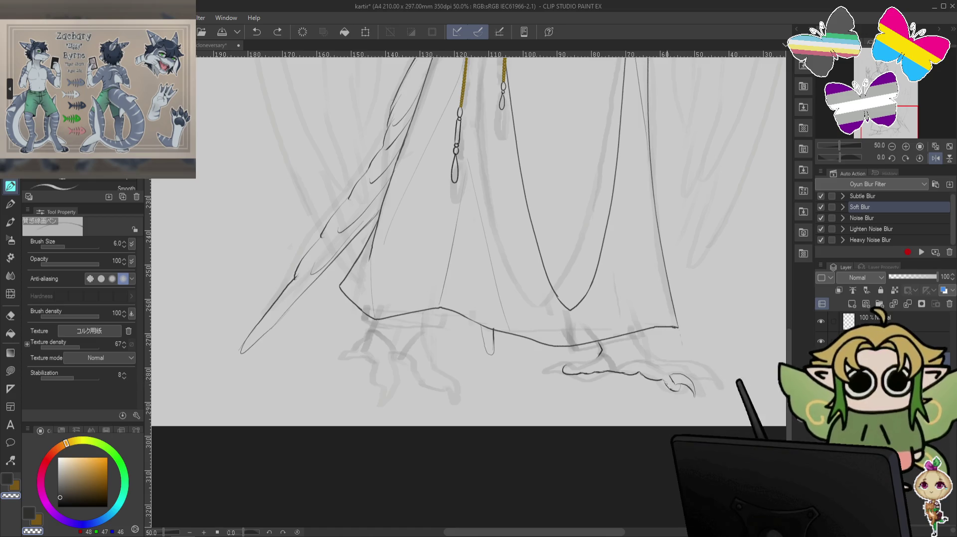
{"action": "left_click_drag", "start_coordinate": [665, 379], "coordinate": [674, 385]}
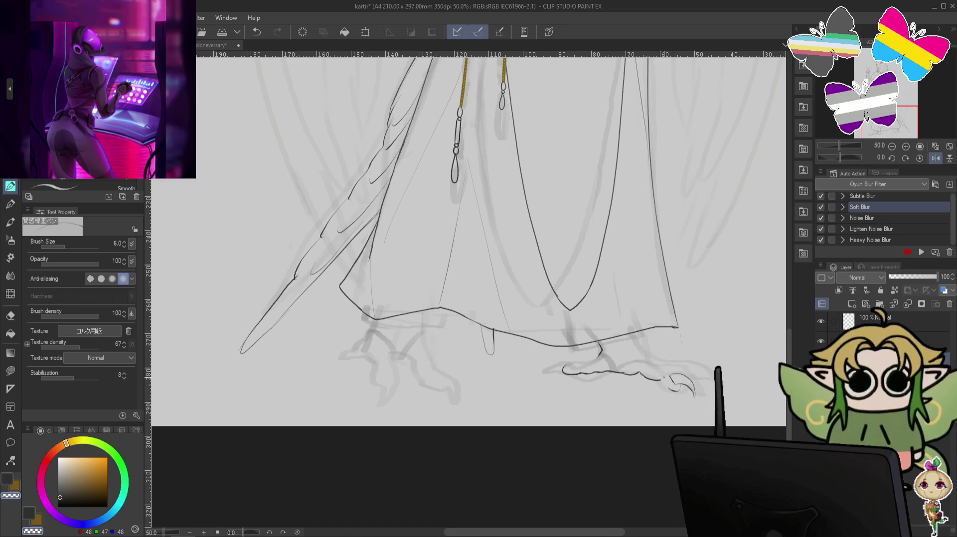
{"action": "key", "text": "c"}
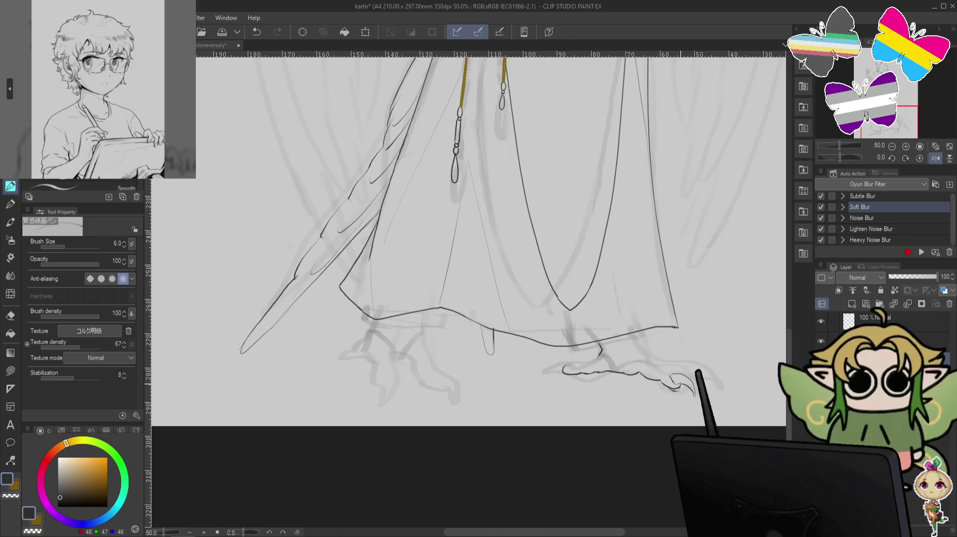
{"action": "key", "text": "c"}
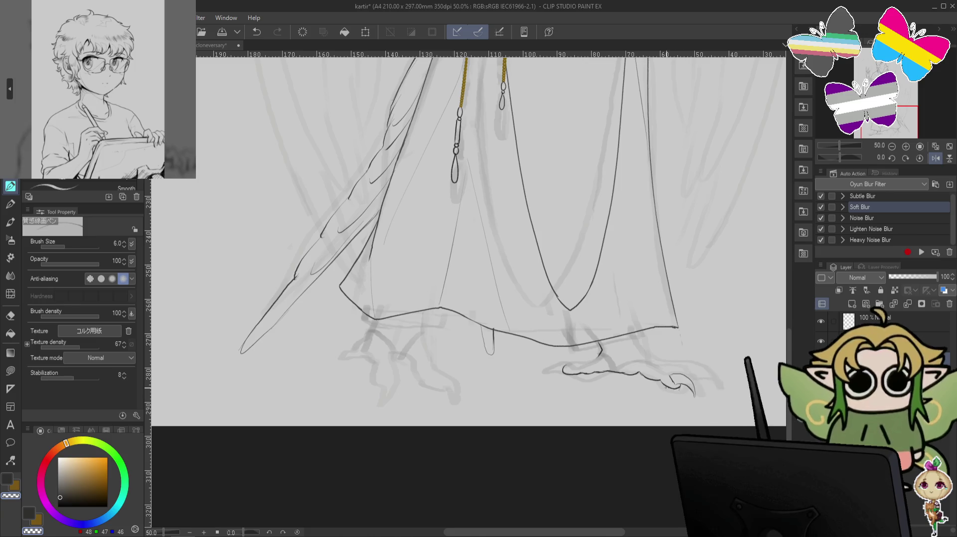
{"action": "key", "text": "c"}
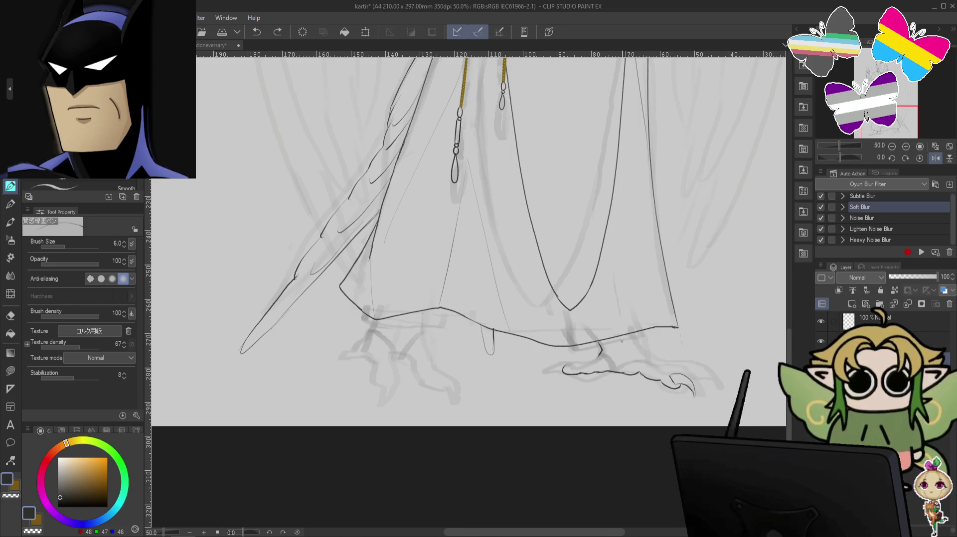
{"action": "key", "text": "ctrl+z"}
- Draw a short ankle line joining the right foot to the hem, discarding a failed claw stroke
{"action": "key", "text": "minus"}
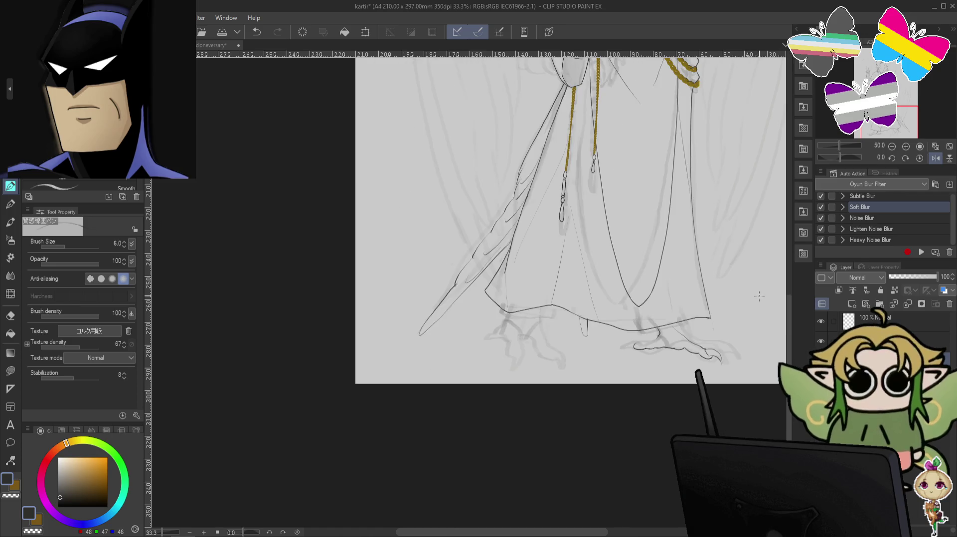
{"action": "mouse_move", "coordinate": [767, 279]}
{"action": "left_mouse_down"}
{"action": "mouse_move", "coordinate": [730, 401]}
{"action": "mouse_move", "coordinate": [731, 514]}
{"action": "mouse_move", "coordinate": [656, 336]}
{"action": "mouse_move", "coordinate": [655, 262]}
{"action": "left_mouse_up"}
{"action": "key", "text": "ctrl+plus"}
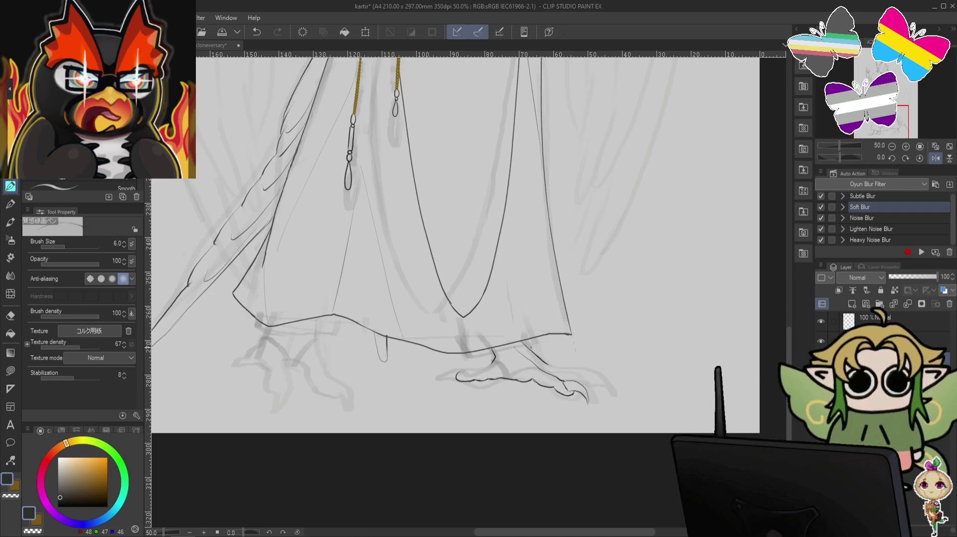
{"action": "key", "text": "ctrl+z"}
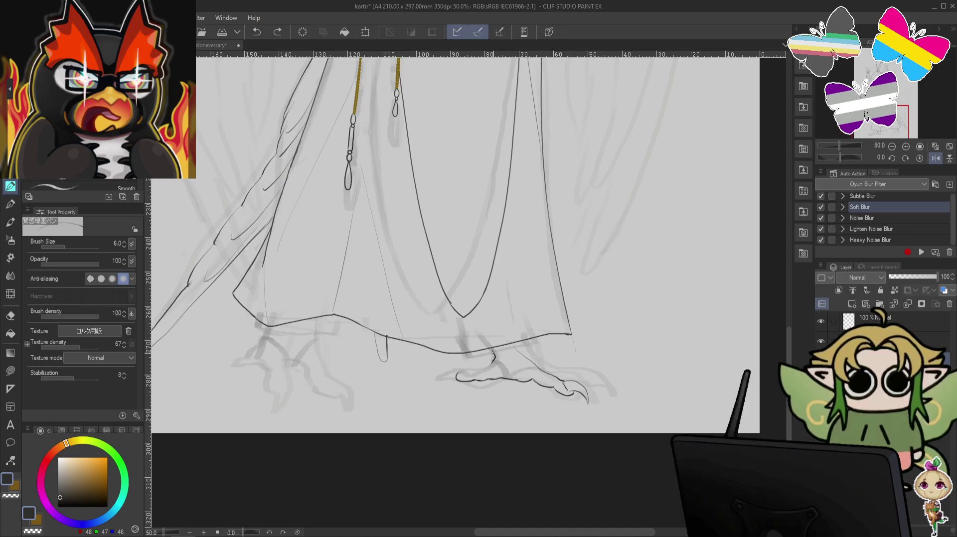
{"action": "key", "text": "c"}
{"action": "left_click_drag", "start_coordinate": [494, 348], "coordinate": [492, 363]}
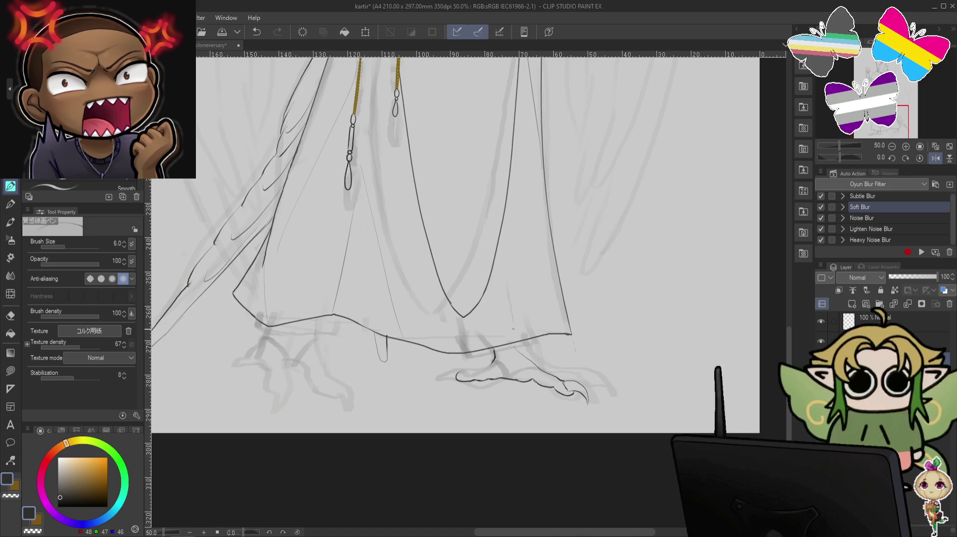
{"action": "key", "text": "ctrl"}
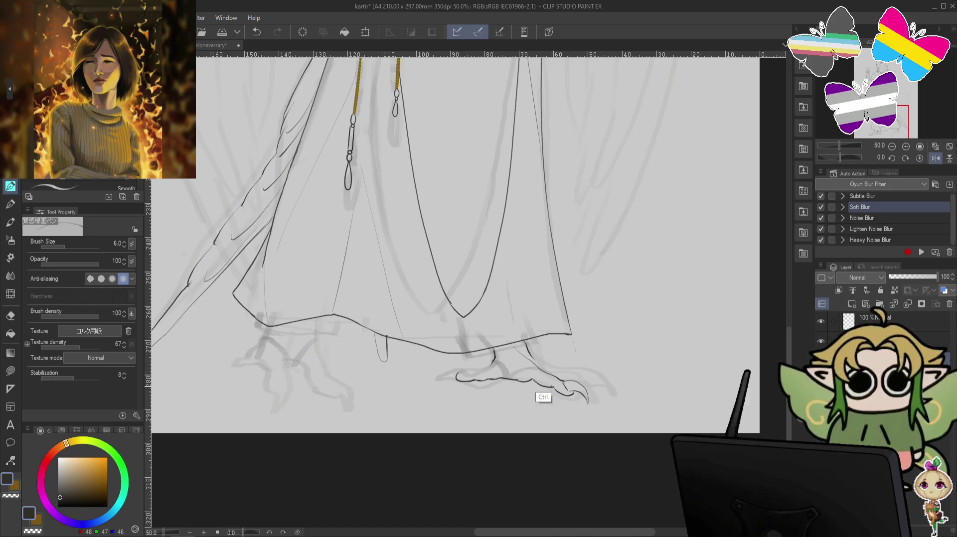
{"action": "mouse_move", "coordinate": [527, 343]}
{"action": "left_mouse_down"}
{"action": "mouse_move", "coordinate": [563, 369]}
{"action": "mouse_move", "coordinate": [579, 366]}
{"action": "left_mouse_up"}
{"action": "key", "text": "ctrl+z"}
{"action": "key", "text": "ctrl+z"}
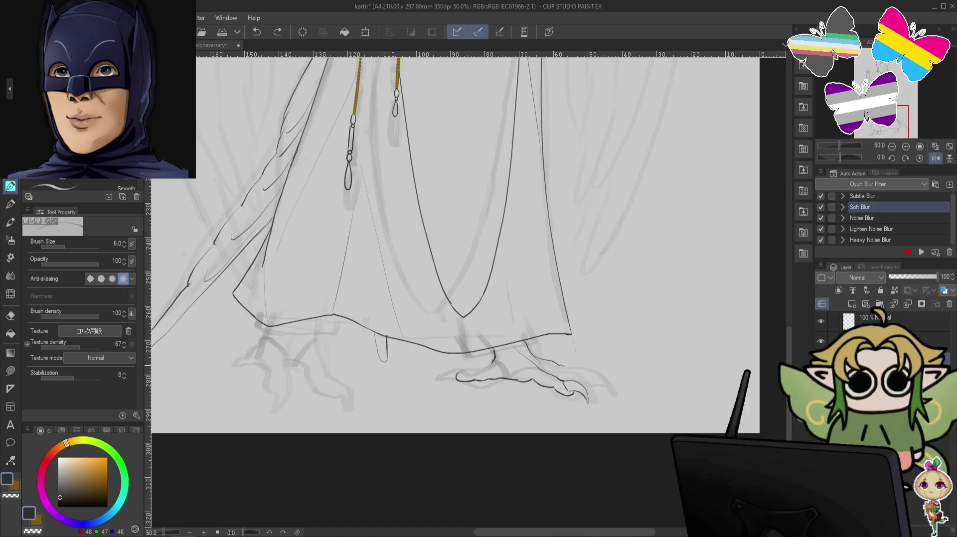
- Ink a curved talon tip and the toe outline on the right foot
{"action": "key", "text": "ctrl+z"}
{"action": "mouse_move", "coordinate": [577, 368]}
{"action": "left_mouse_down"}
{"action": "mouse_move", "coordinate": [592, 374]}
{"action": "mouse_move", "coordinate": [570, 380]}
{"action": "left_mouse_up"}
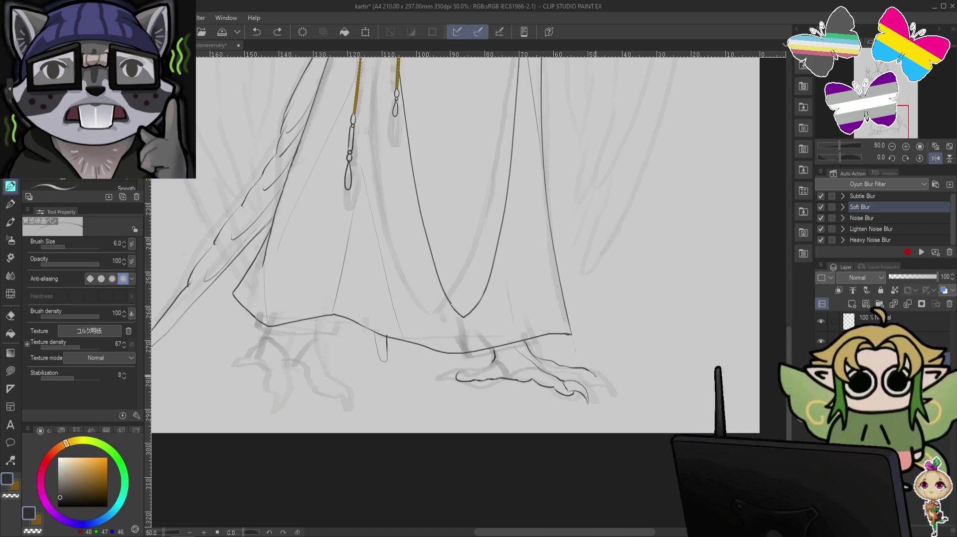
{"action": "left_click_drag", "start_coordinate": [588, 371], "coordinate": [568, 381]}
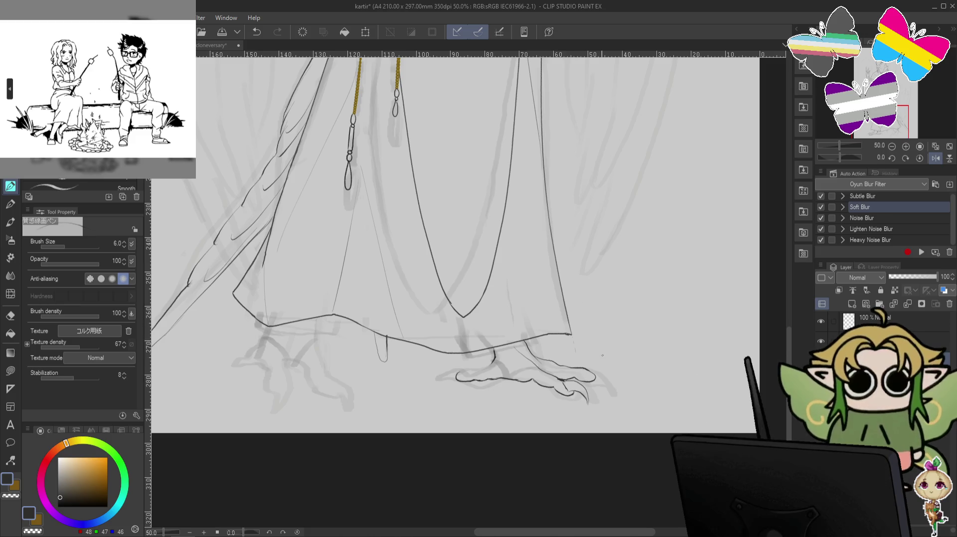
{"action": "left_click_drag", "start_coordinate": [585, 368], "coordinate": [601, 367]}
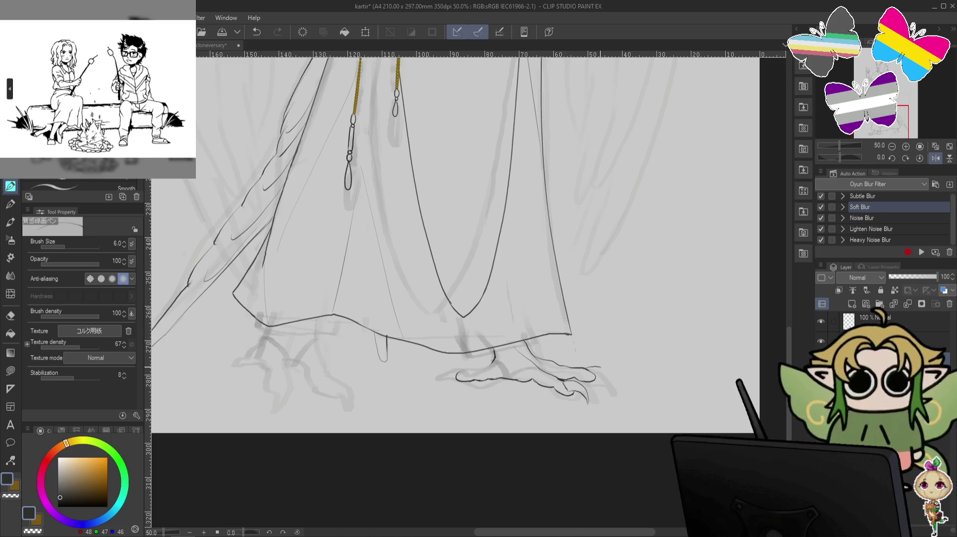
{"action": "key", "text": "ctrl+z"}
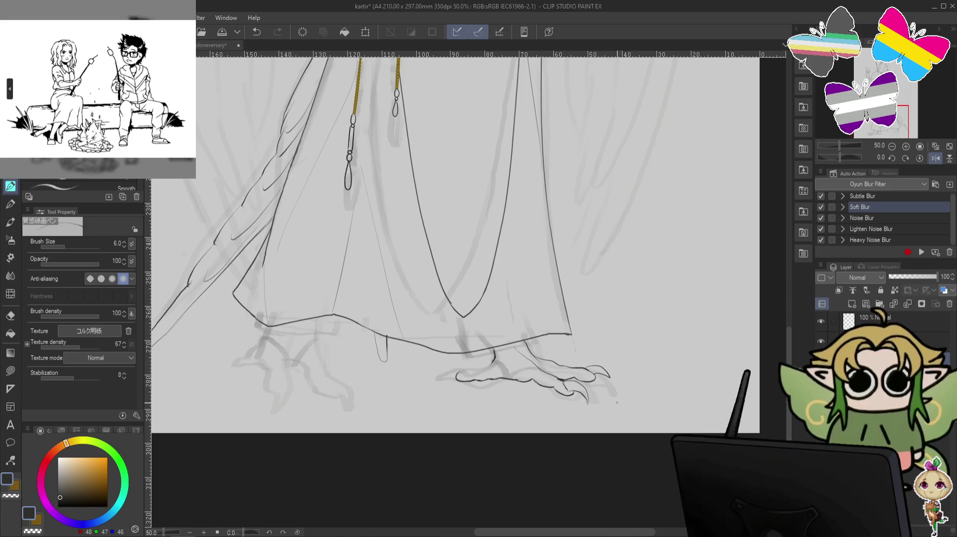
{"action": "left_click_drag", "start_coordinate": [589, 367], "coordinate": [614, 382]}
{"action": "key", "text": "ctrl+z"}
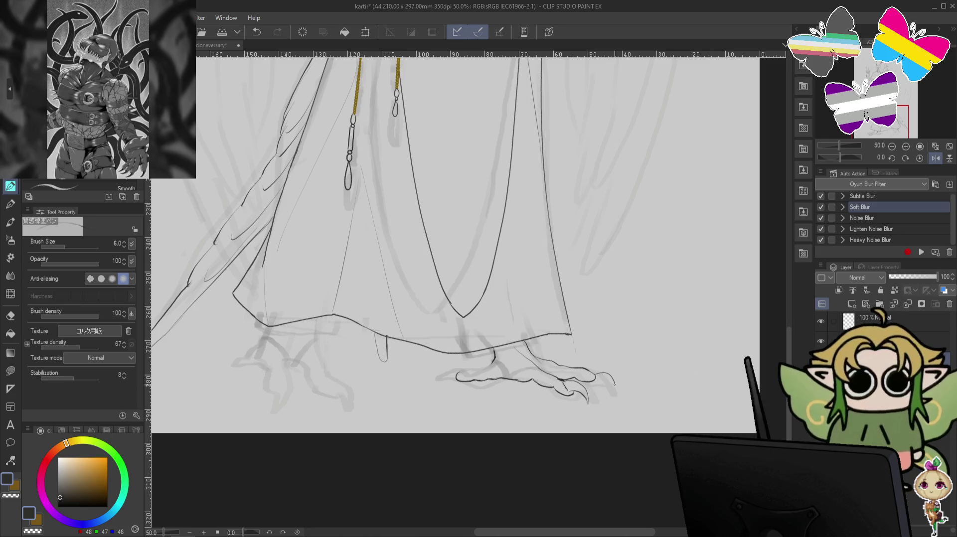
{"action": "key", "text": "ctrl+z"}
{"action": "left_click_drag", "start_coordinate": [595, 372], "coordinate": [613, 388]}
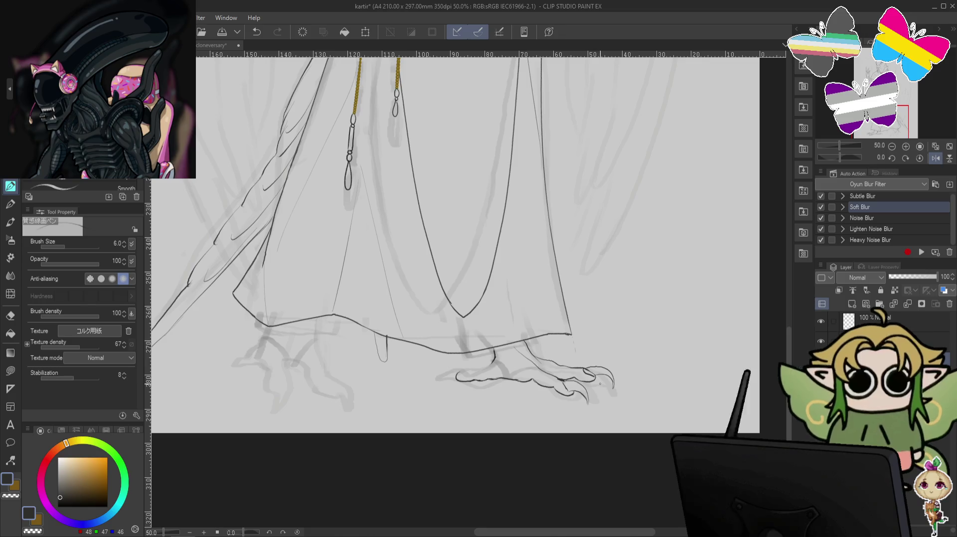
- Draw new claw strokes along the right foot's talons
{"action": "key", "text": "c"}
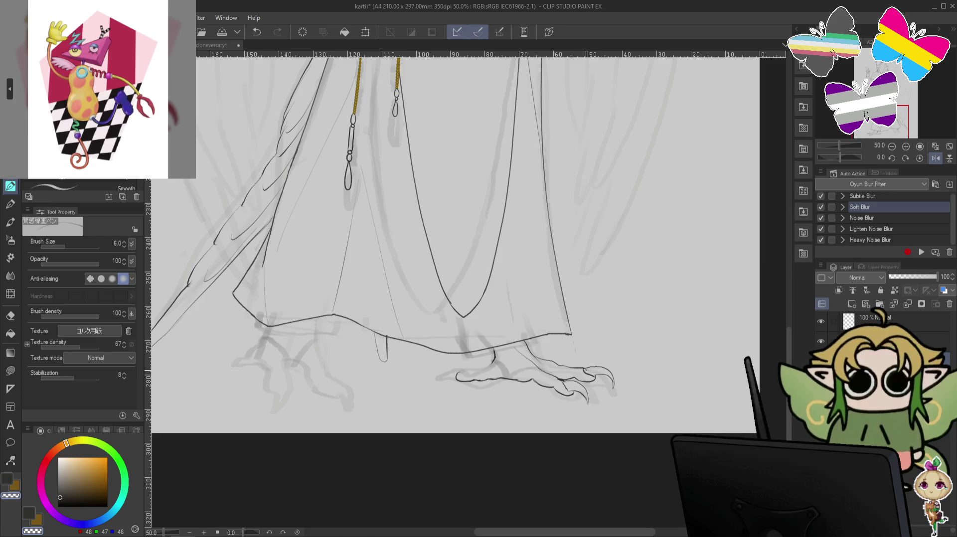
{"action": "mouse_move", "coordinate": [686, 318]}
{"action": "left_mouse_down"}
{"action": "mouse_move", "coordinate": [710, 378]}
{"action": "mouse_move", "coordinate": [711, 344]}
{"action": "left_mouse_up"}
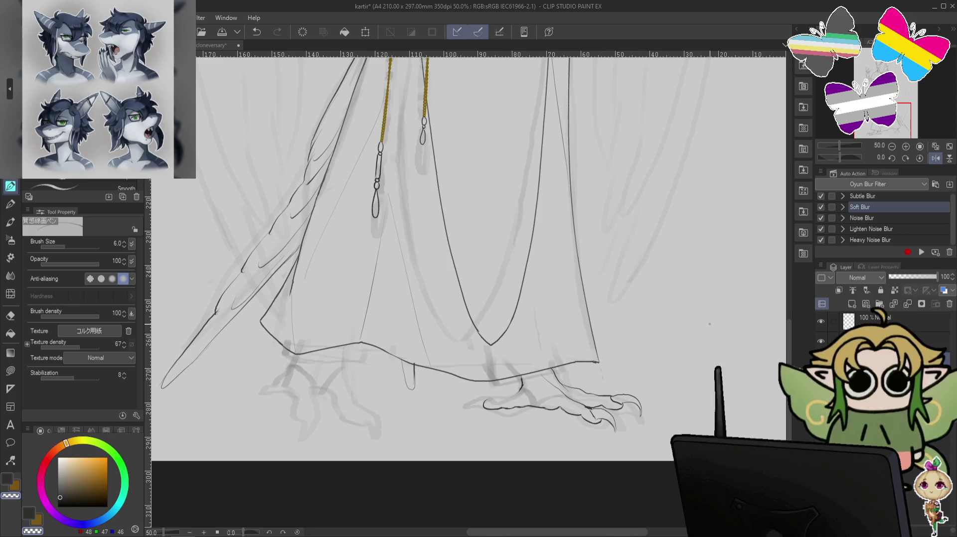
{"action": "key", "text": "c"}
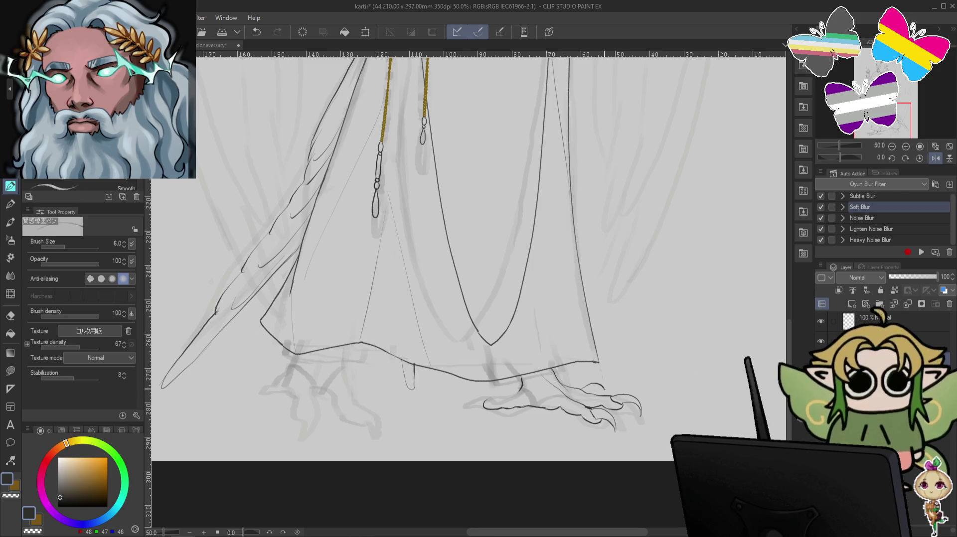
{"action": "key", "text": "ctrl+z"}
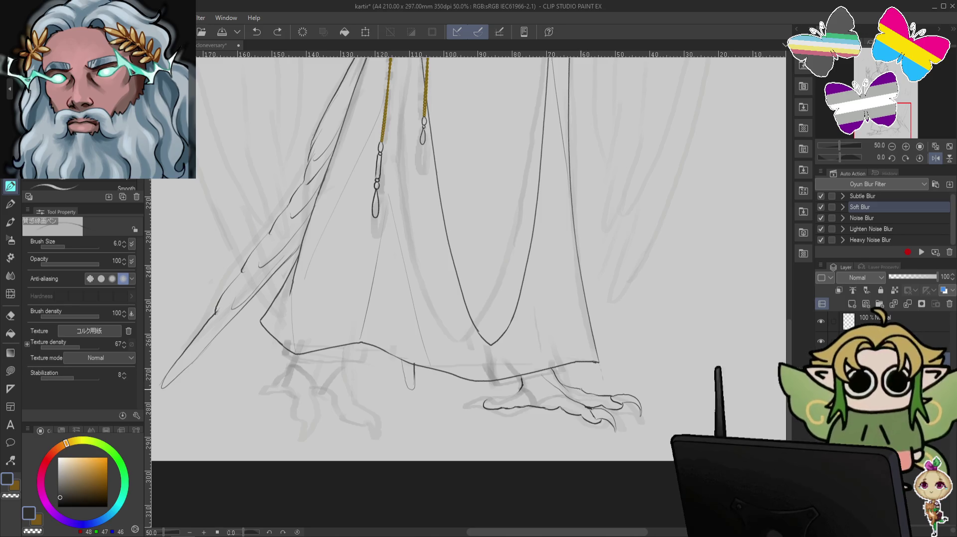
{"action": "left_click_drag", "start_coordinate": [579, 390], "coordinate": [613, 391]}
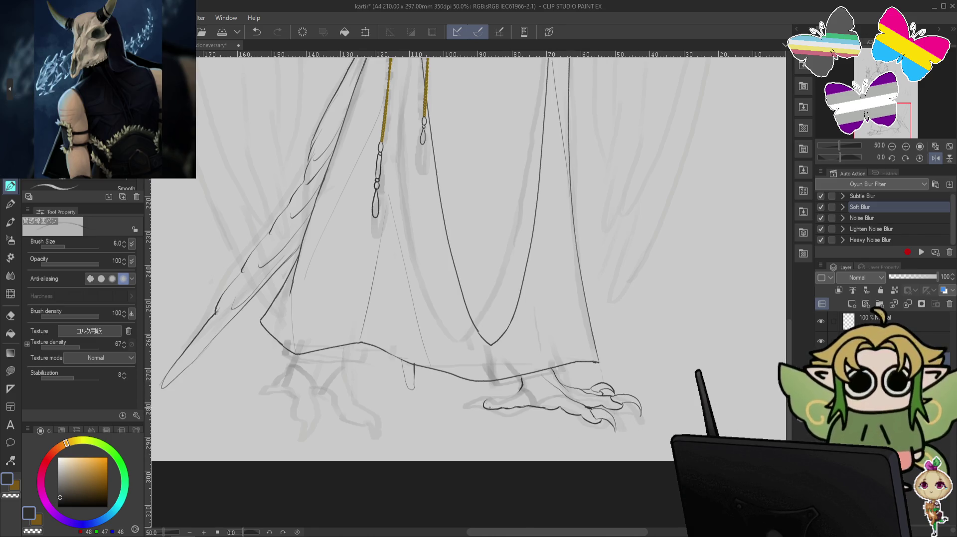
- Draw the curved back claw left of the foot and hide the grey rough sketch
{"action": "left_click_drag", "start_coordinate": [495, 396], "coordinate": [471, 407]}
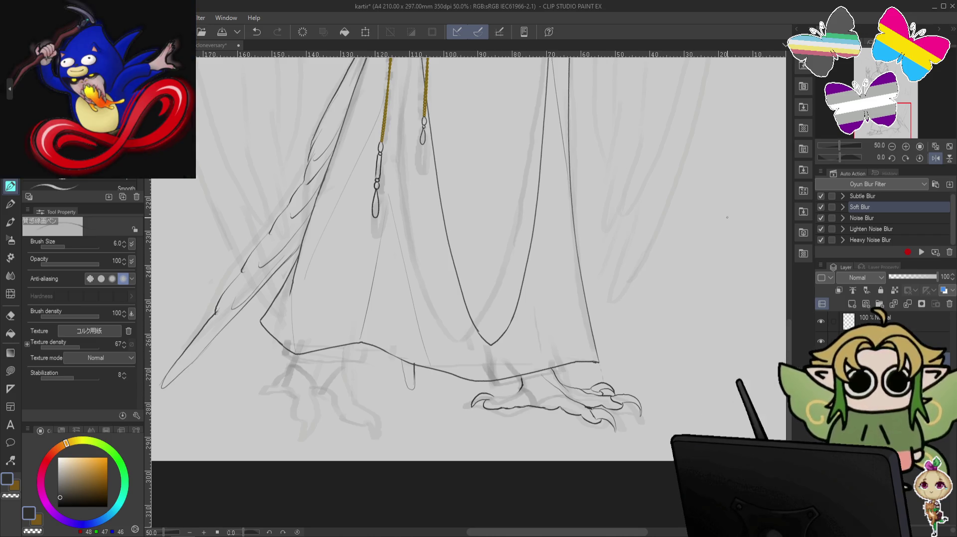
{"action": "key", "text": "ctrl+z"}
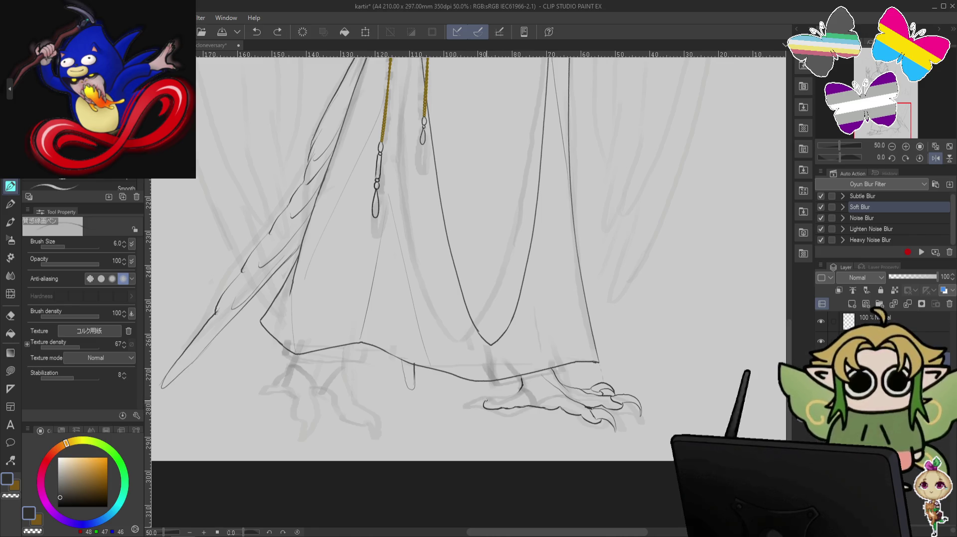
{"action": "left_click_drag", "start_coordinate": [491, 399], "coordinate": [468, 408]}
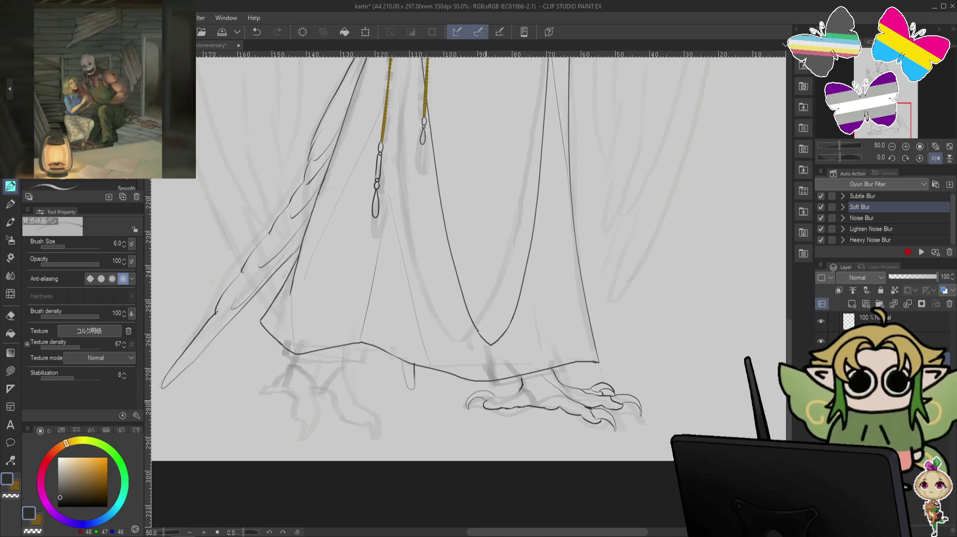
{"action": "left_click_drag", "start_coordinate": [498, 397], "coordinate": [469, 406]}
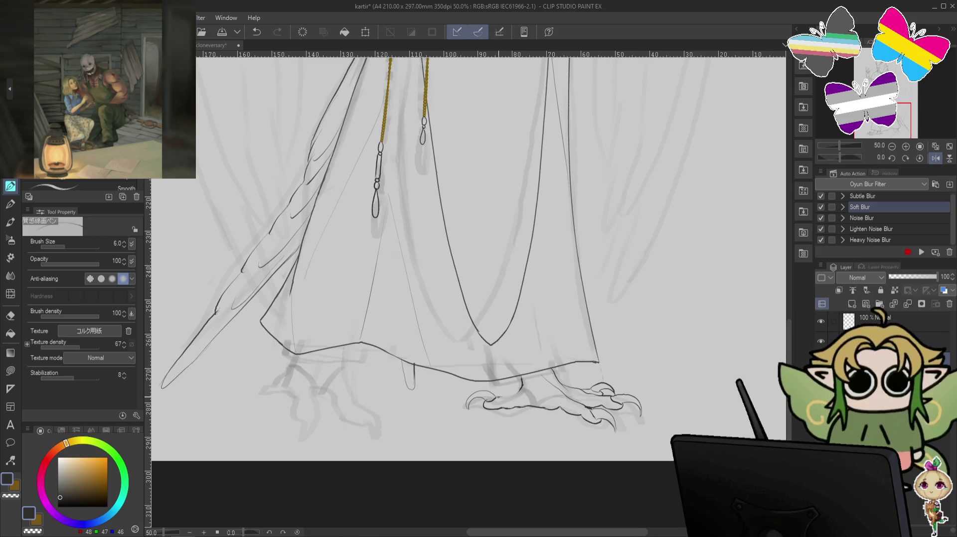
{"action": "key", "text": "ctrl+z"}
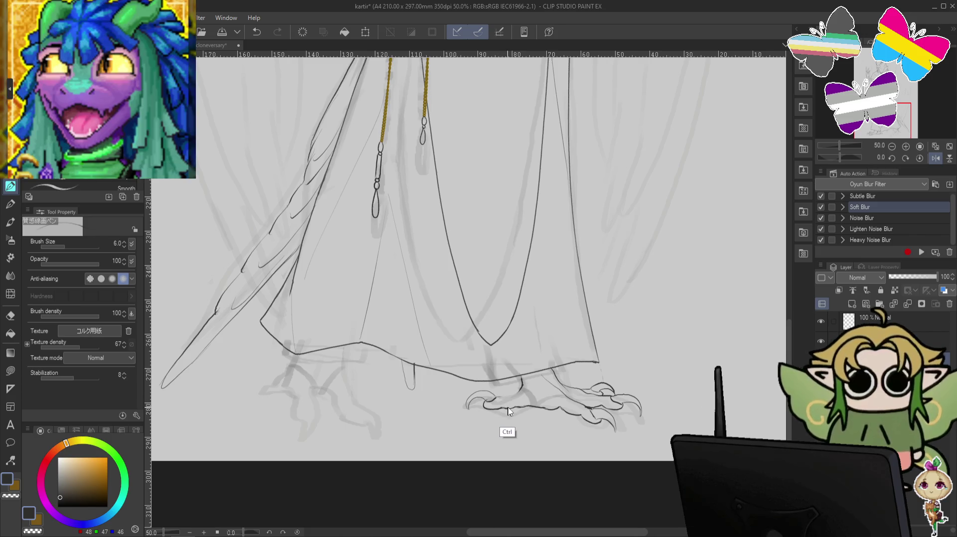
{"action": "key", "text": "ctrl+y"}
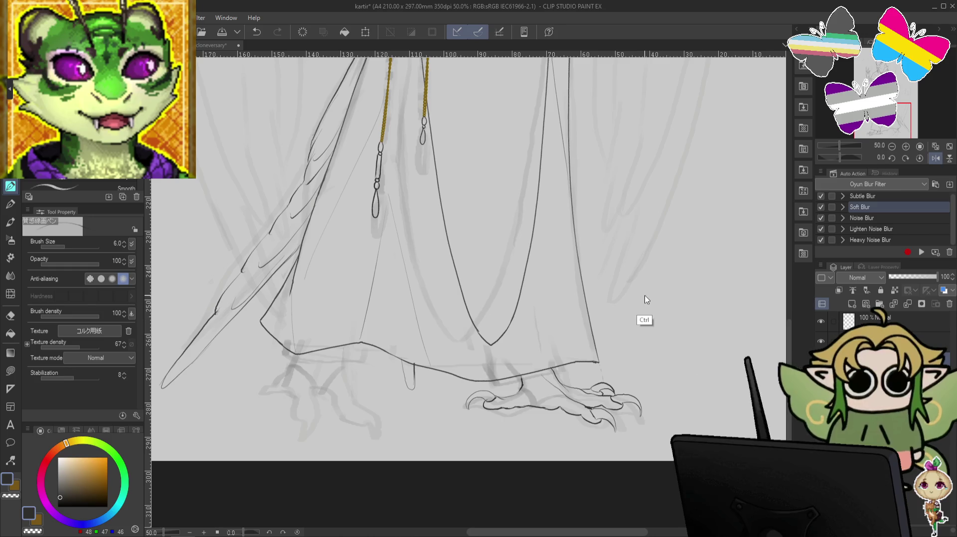
{"action": "key", "text": "ctrl+z"}
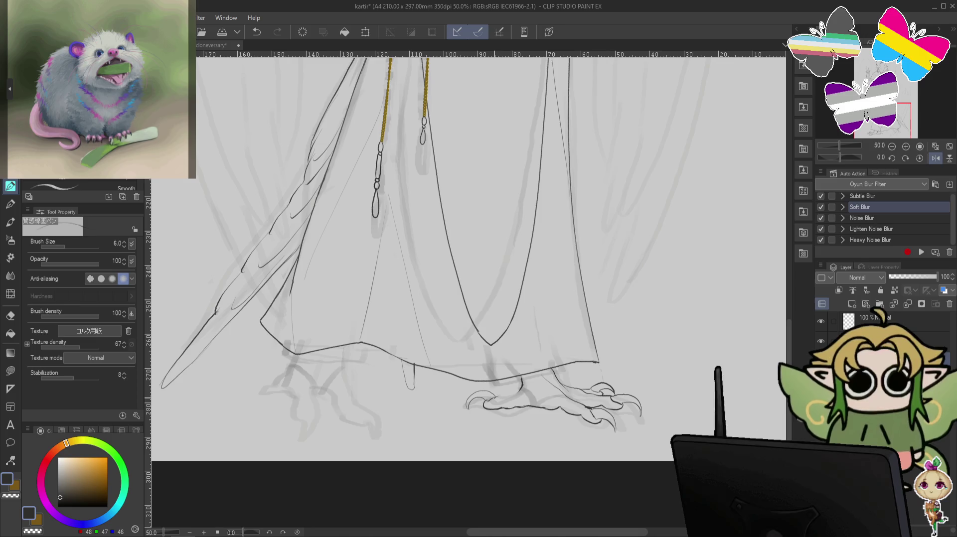
{"action": "key", "text": "ctrl+y"}
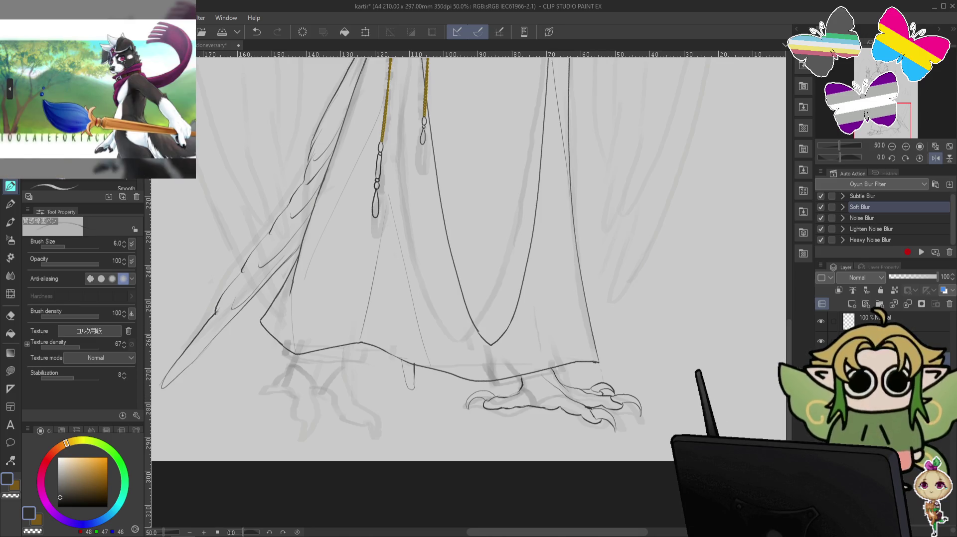
{"action": "key", "text": "Delete"}
- Set the Liquify brush to 120 on the right foot, then undo a small claw stroke
{"action": "scroll", "coordinate": [700, 208], "scroll_direction": "down", "scroll_amount": 1}
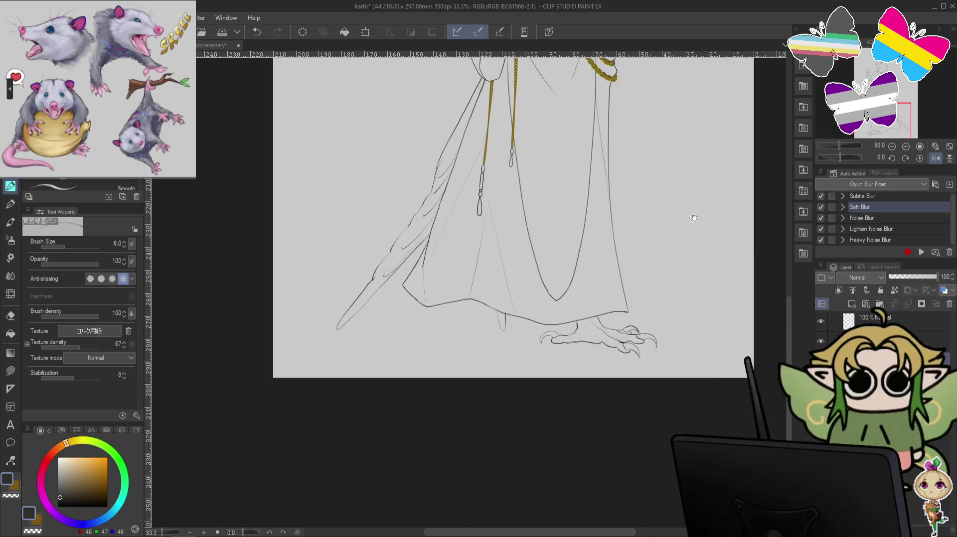
{"action": "scroll", "coordinate": [701, 208], "scroll_direction": "down", "scroll_amount": 1}
{"action": "left_click_drag", "start_coordinate": [743, 141], "coordinate": [721, 233]}
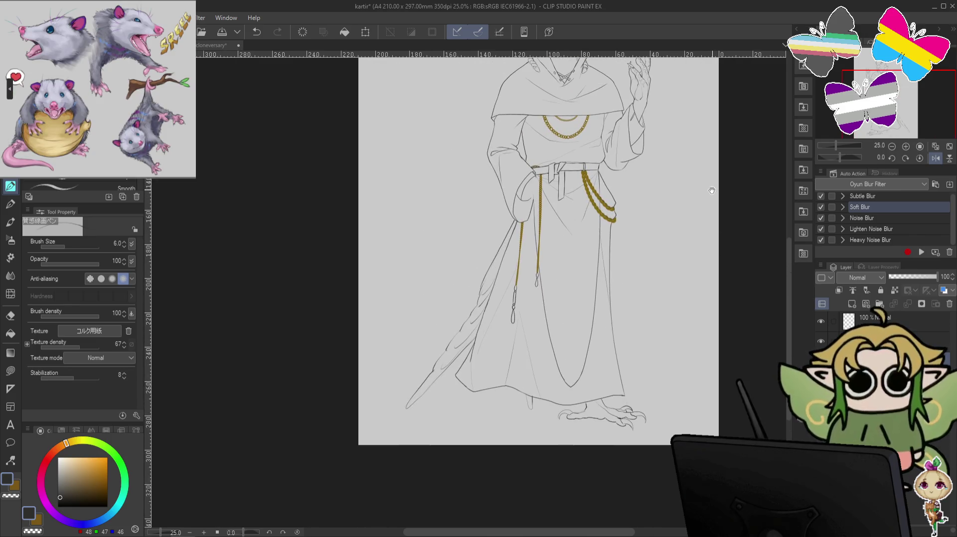
{"action": "mouse_move", "coordinate": [709, 200]}
{"action": "left_mouse_down"}
{"action": "mouse_move", "coordinate": [701, 277]}
{"action": "mouse_move", "coordinate": [689, 103]}
{"action": "left_mouse_up"}
{"action": "scroll", "coordinate": [668, 297], "scroll_direction": "up", "scroll_amount": 2}
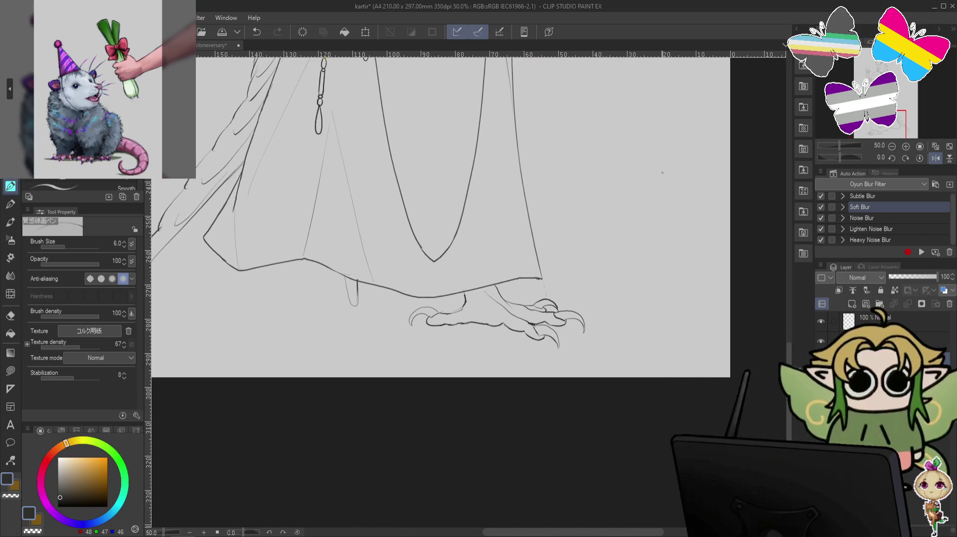
{"action": "left_click", "coordinate": [11, 294]}
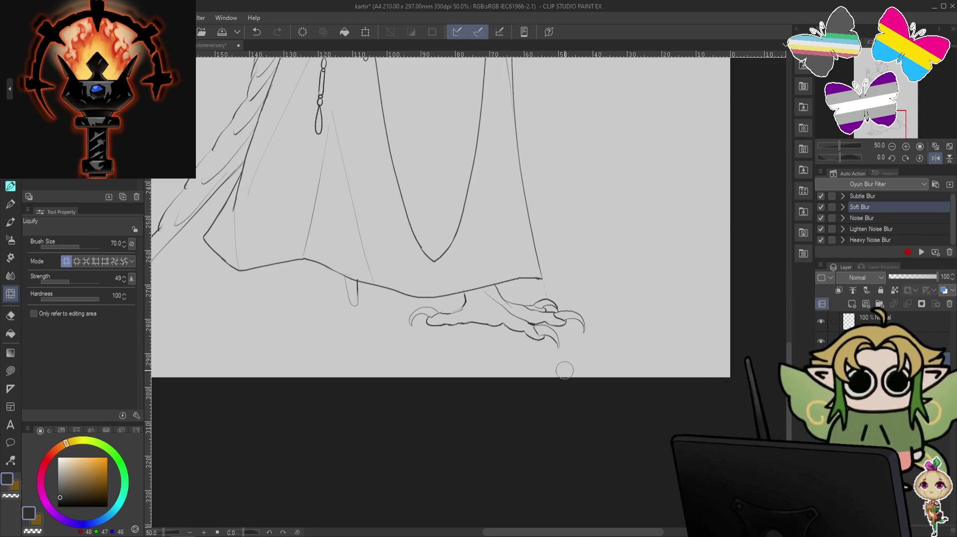
{"action": "key", "text": "bracketright"}
{"action": "key", "text": "bracketright"}
{"action": "key", "text": "bracketright"}
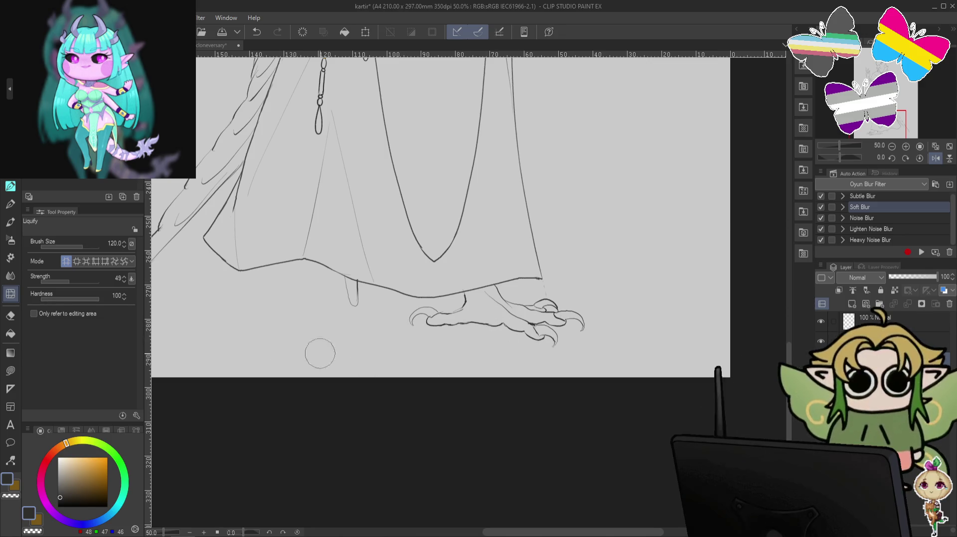
{"action": "key", "text": "p"}
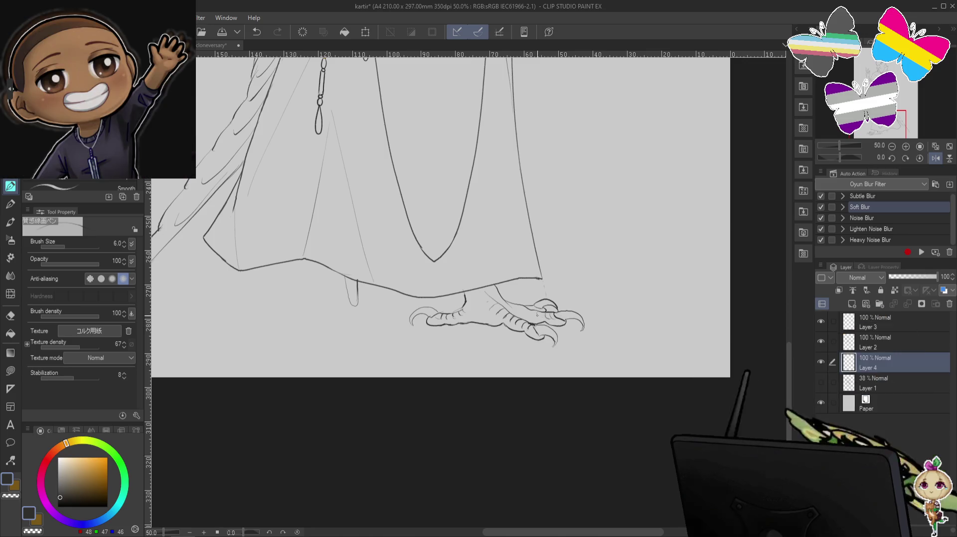
{"action": "key", "text": "ctrl+z"}
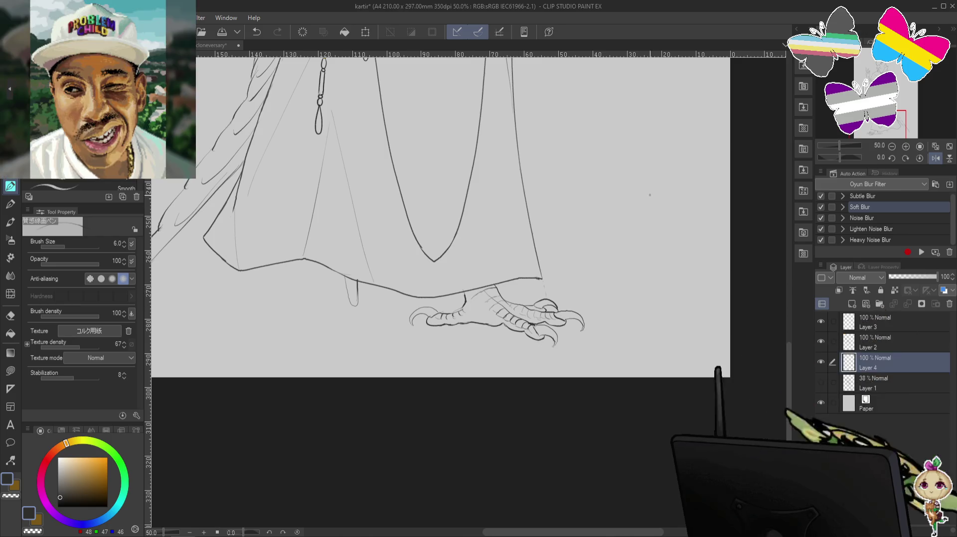
- Zoom out to 33.3% to review the whole robed figure, then zoom back to 50% on the feet
{"action": "scroll", "coordinate": [626, 205], "scroll_direction": "down", "scroll_amount": 1}
{"action": "left_click_drag", "start_coordinate": [648, 189], "coordinate": [668, 313]}
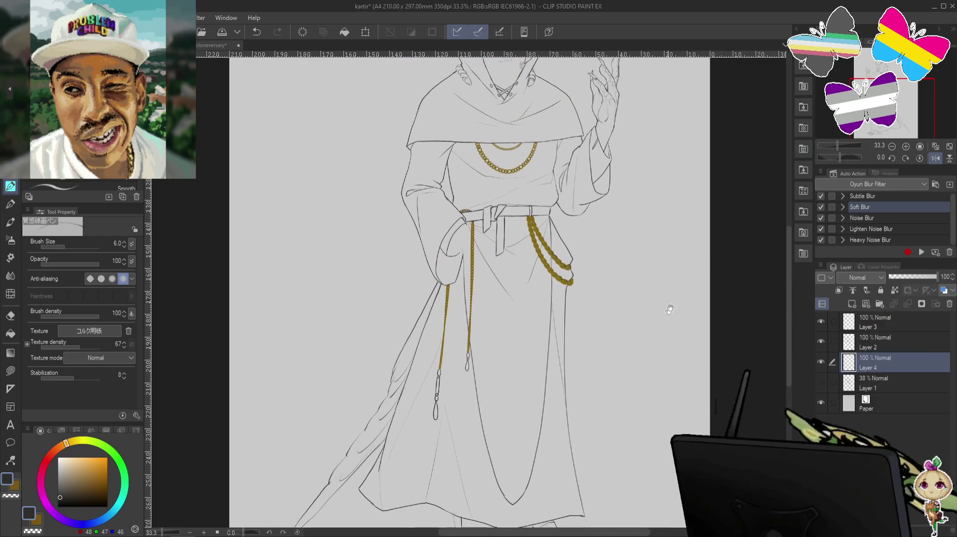
{"action": "mouse_move", "coordinate": [687, 239]}
{"action": "left_mouse_down"}
{"action": "mouse_move", "coordinate": [687, 368]}
{"action": "mouse_move", "coordinate": [668, 256]}
{"action": "mouse_move", "coordinate": [684, 235]}
{"action": "left_mouse_up"}
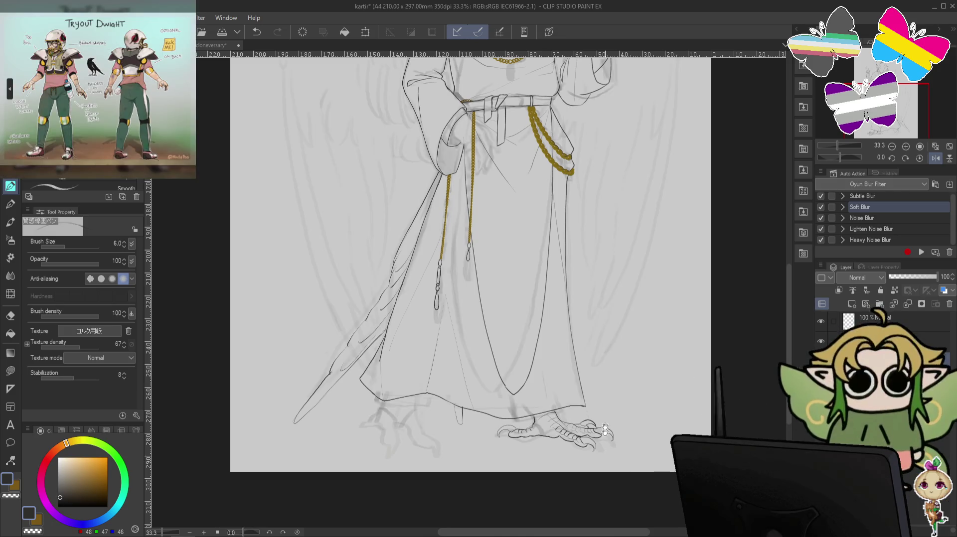
{"action": "left_click_drag", "start_coordinate": [604, 436], "coordinate": [515, 395]}
{"action": "scroll", "coordinate": [777, 139], "scroll_direction": "up", "scroll_amount": 1}
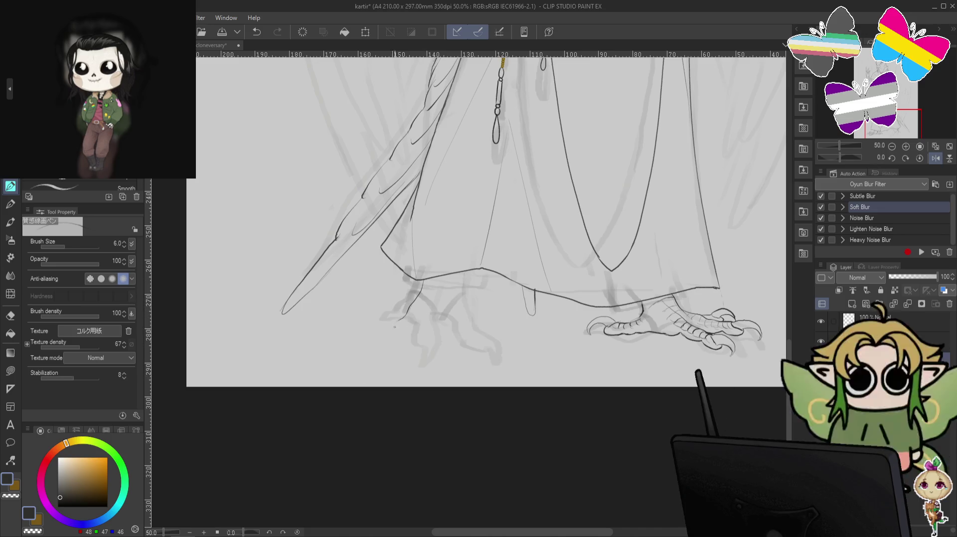
- Ink the left foot's claw line, a curved talon and a toe line, saving the file
{"action": "key", "text": "ctrl+z"}
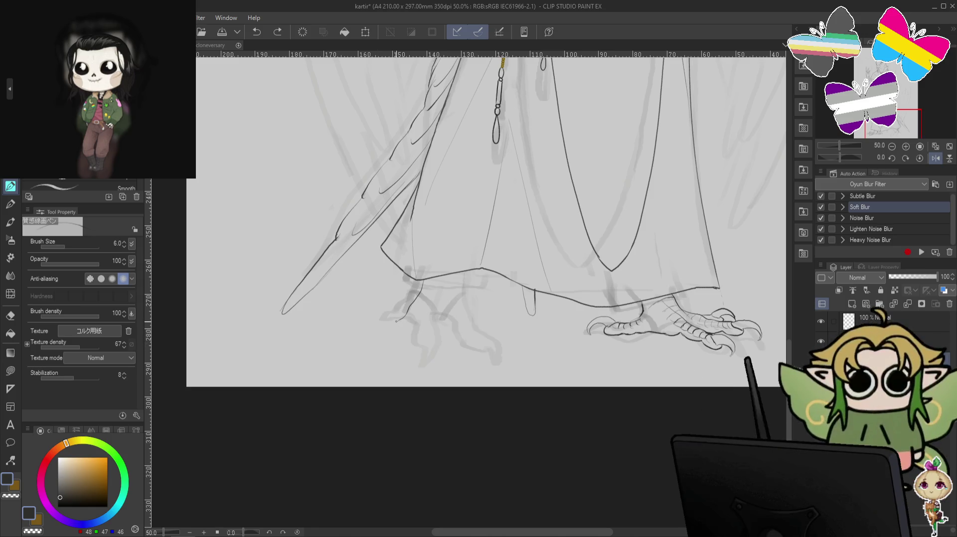
{"action": "left_click_drag", "start_coordinate": [395, 322], "coordinate": [383, 348]}
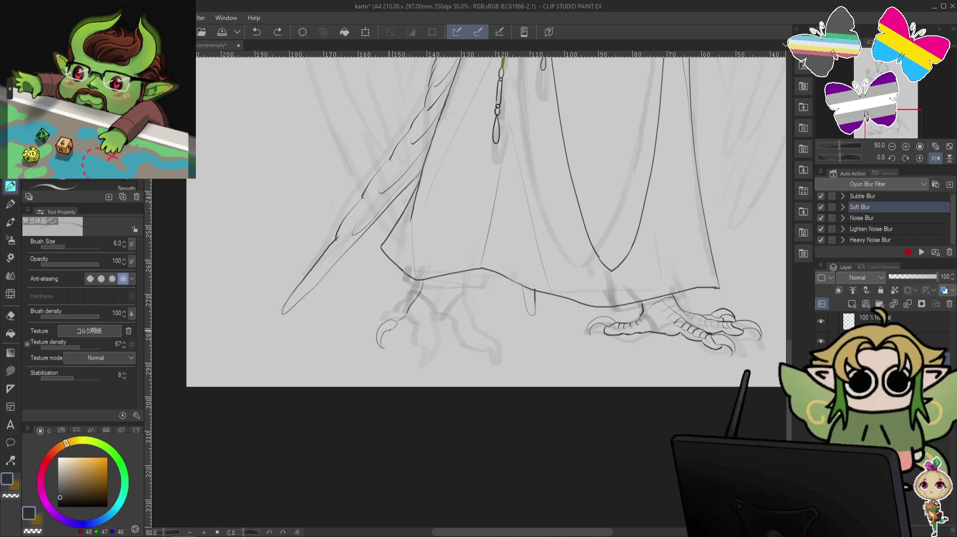
{"action": "key", "text": "ctrl+s"}
{"action": "left_click_drag", "start_coordinate": [396, 334], "coordinate": [430, 317]}
{"action": "key", "text": "ctrl+z"}
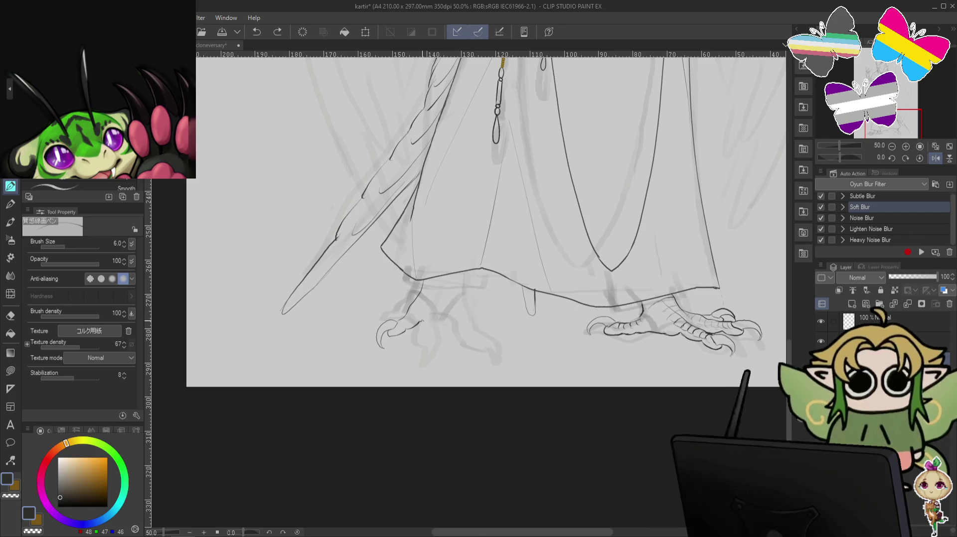
{"action": "key", "text": "ctrl+z"}
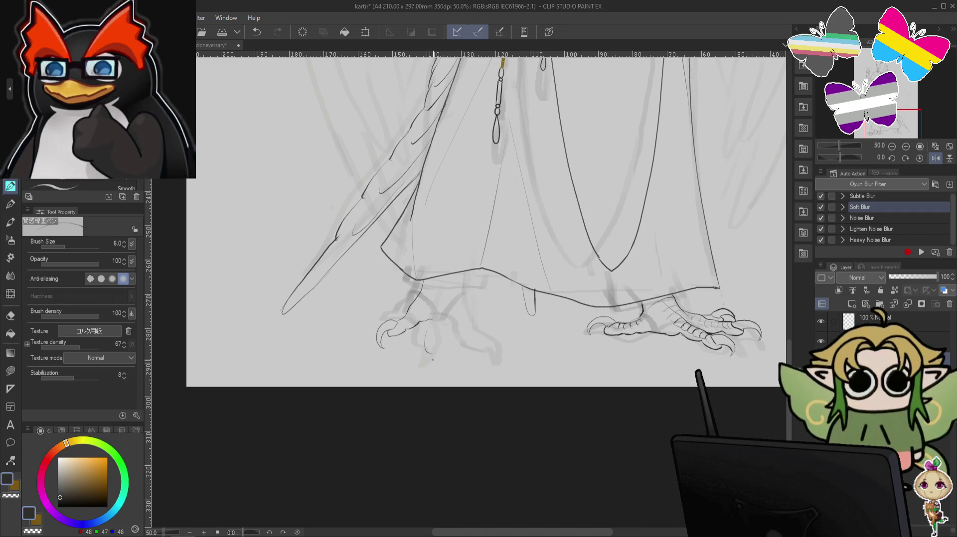
{"action": "left_click_drag", "start_coordinate": [427, 345], "coordinate": [441, 357]}
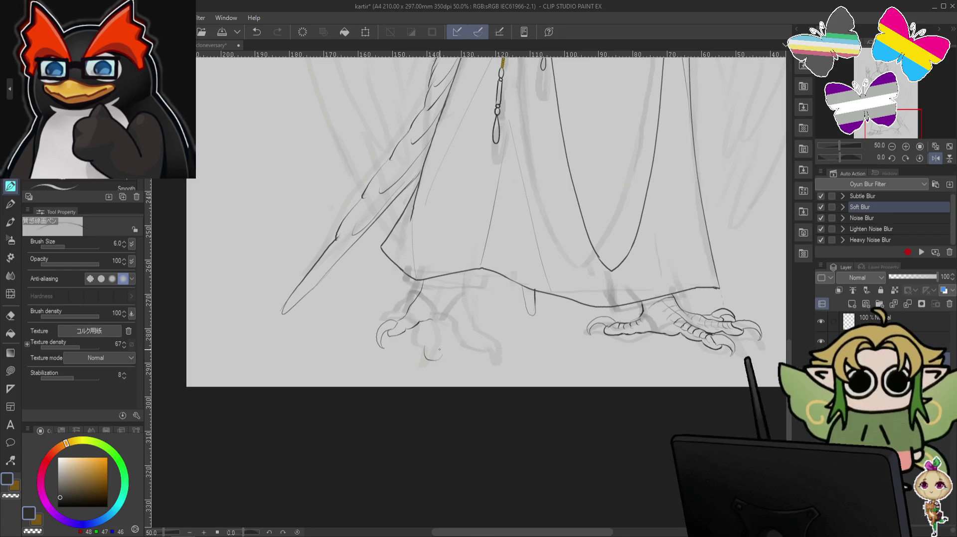
{"action": "left_click_drag", "start_coordinate": [428, 349], "coordinate": [427, 324]}
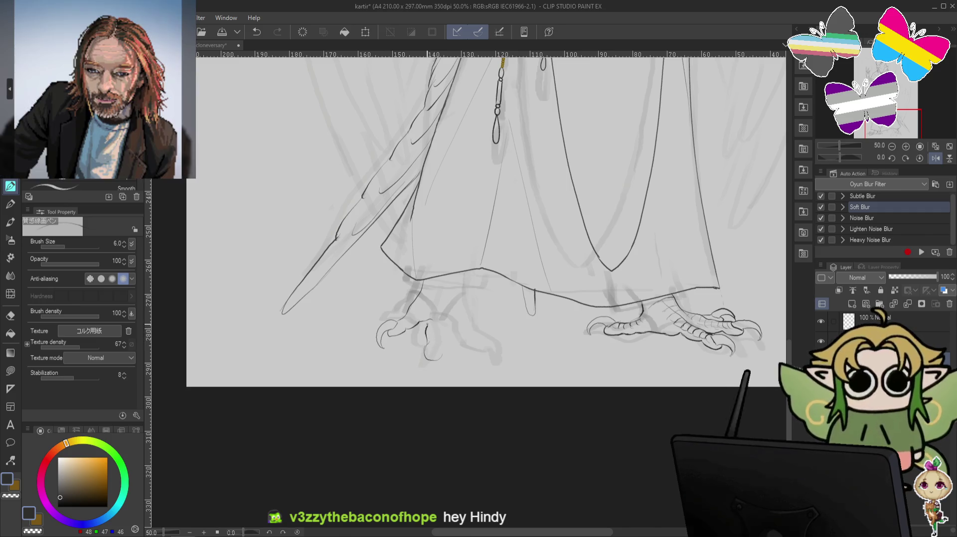
- Add a second curved talon and small marks to the left foot, undoing failed strokes
{"action": "key", "text": "c"}
{"action": "key", "text": "c"}
{"action": "left_click_drag", "start_coordinate": [441, 328], "coordinate": [442, 345]}
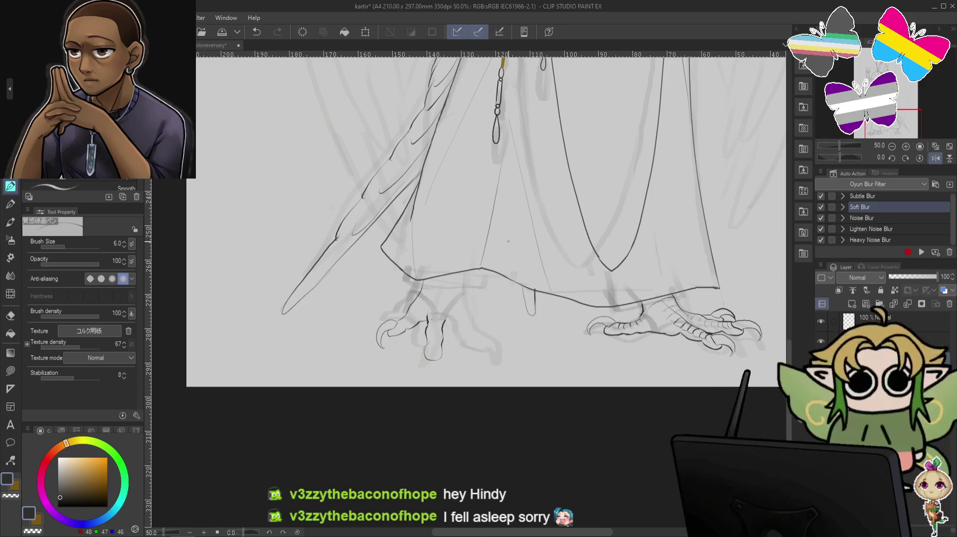
{"action": "key", "text": "ctrl+z"}
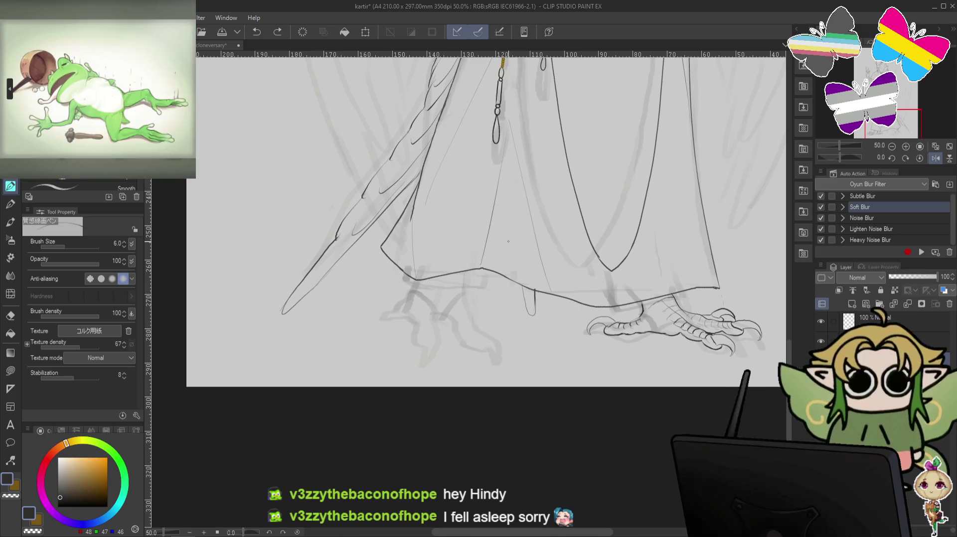
{"action": "left_click_drag", "start_coordinate": [400, 327], "coordinate": [397, 348]}
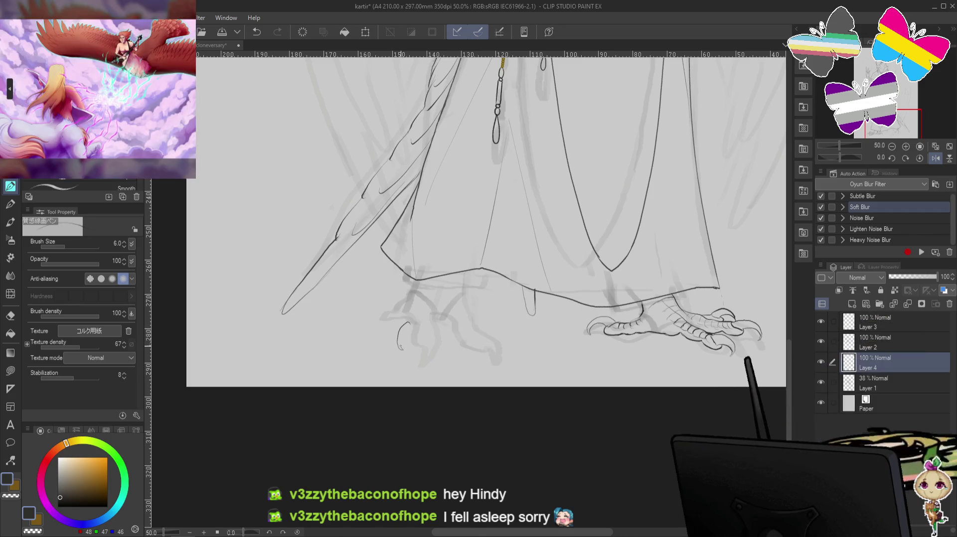
{"action": "key", "text": "ctrl+z"}
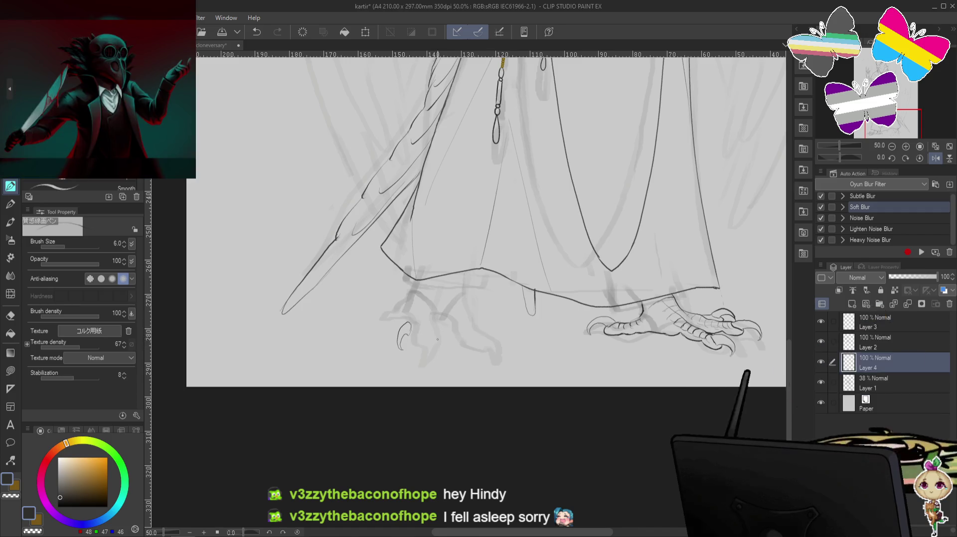
{"action": "left_click_drag", "start_coordinate": [437, 327], "coordinate": [436, 357]}
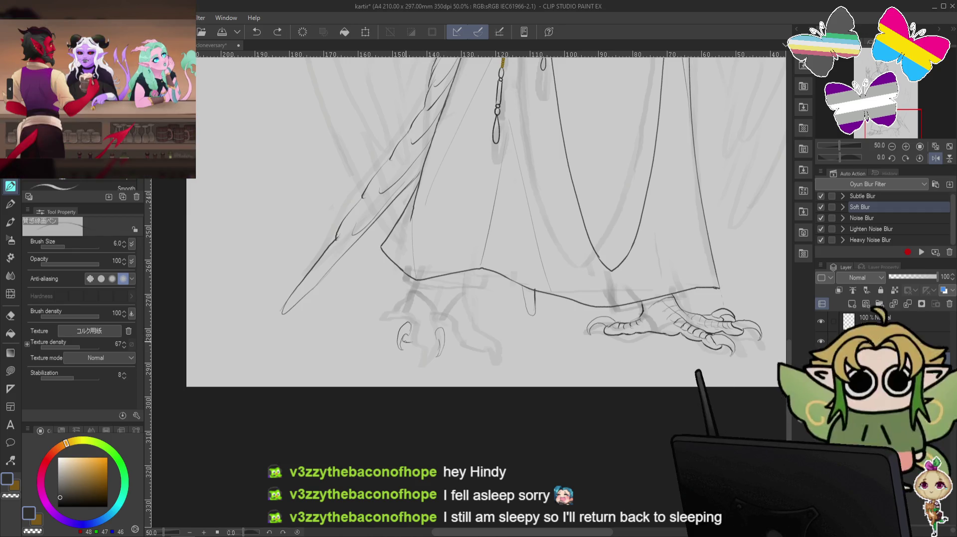
{"action": "left_click_drag", "start_coordinate": [408, 342], "coordinate": [417, 341]}
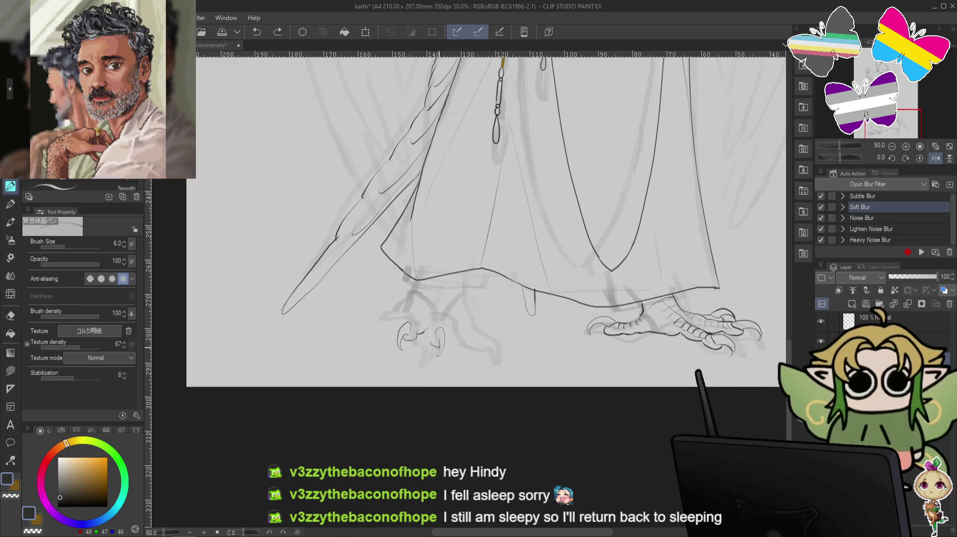
{"action": "key", "text": "ctrl+z"}
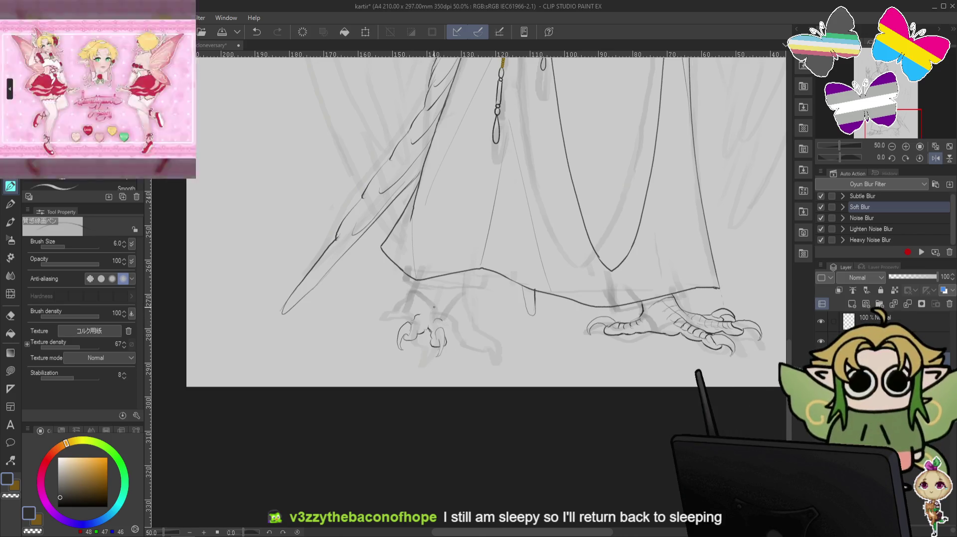
{"action": "key", "text": "ctrl+z"}
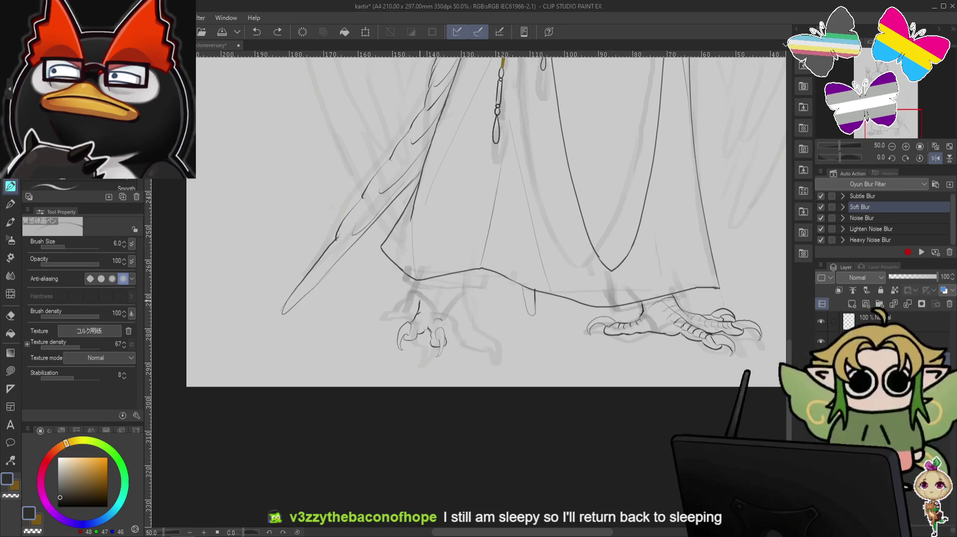
{"action": "left_click", "coordinate": [565, 161]}
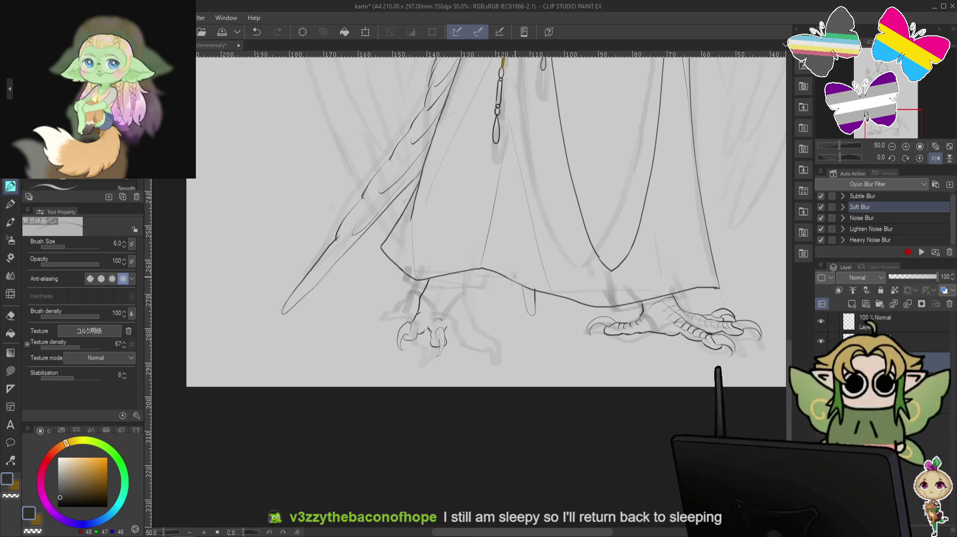
{"action": "left_click", "coordinate": [10, 294]}
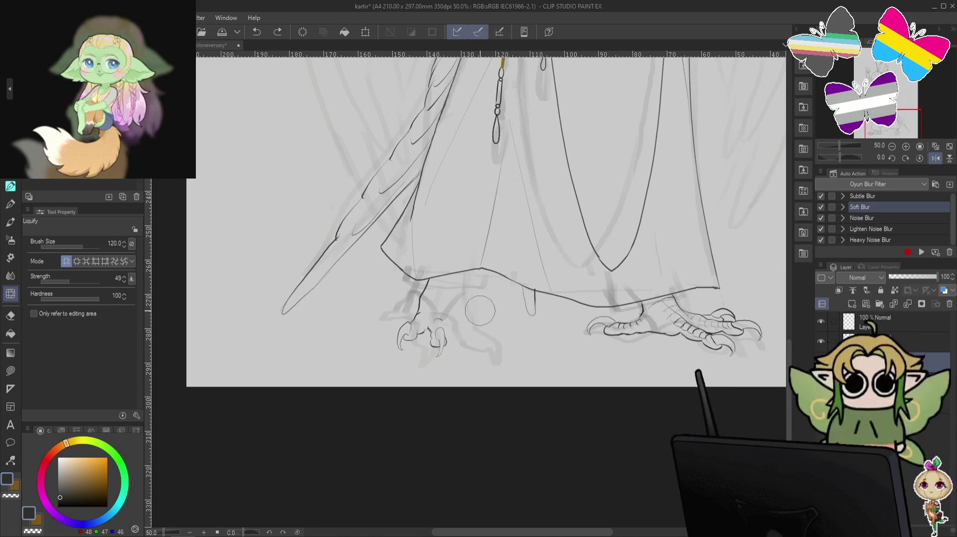
{"action": "key", "text": "bracketright"}
{"action": "key", "text": "bracketright"}
{"action": "key", "text": "bracketright"}
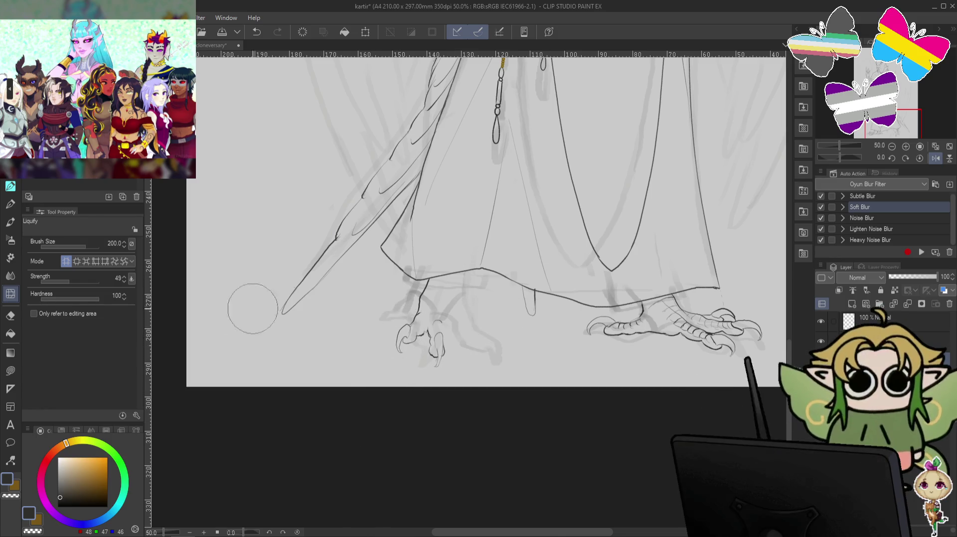
{"action": "left_click", "coordinate": [11, 186]}
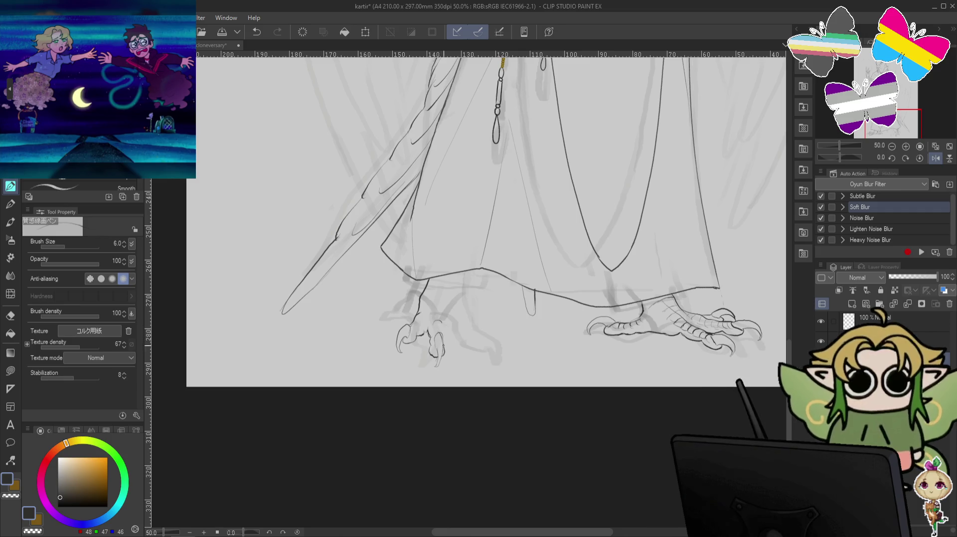
{"action": "key", "text": "c"}
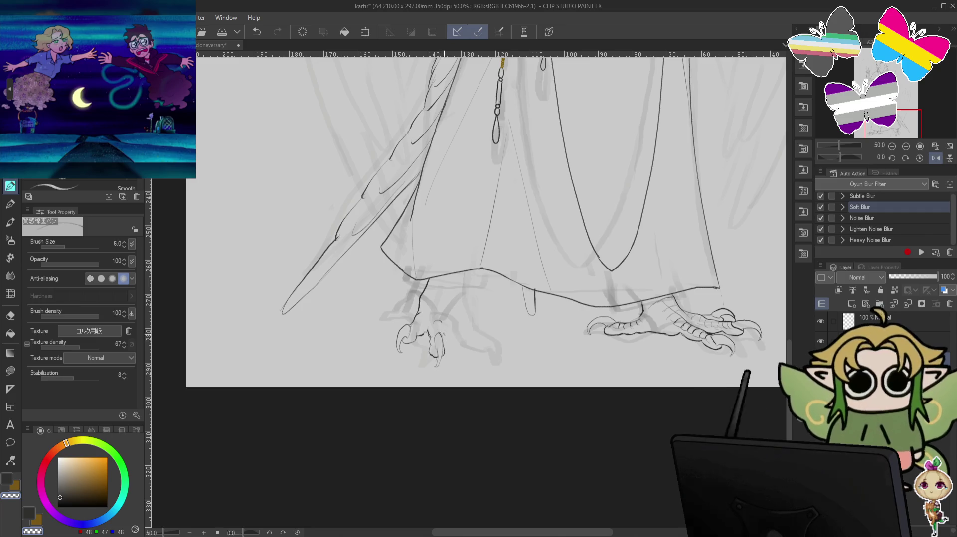
{"action": "key", "text": "c"}
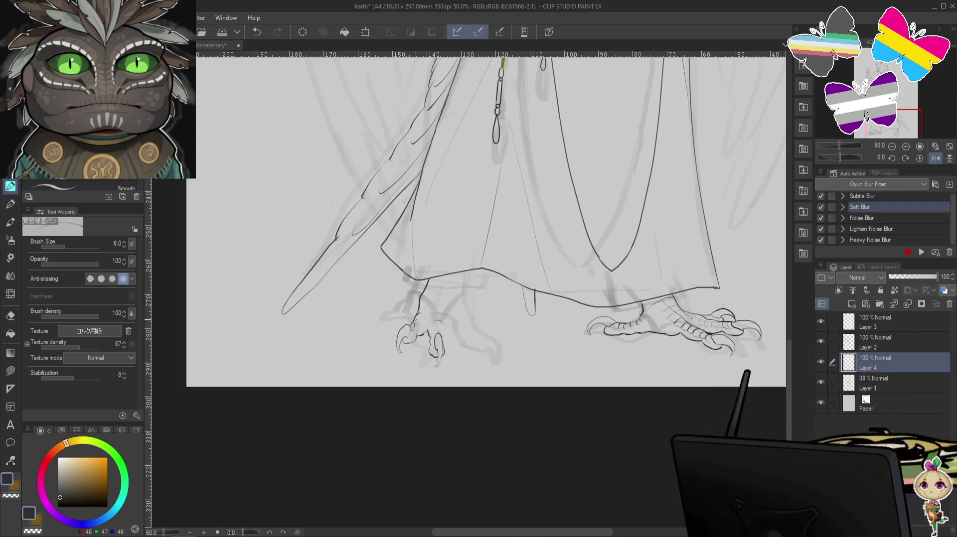
{"action": "key", "text": "ctrl+z"}
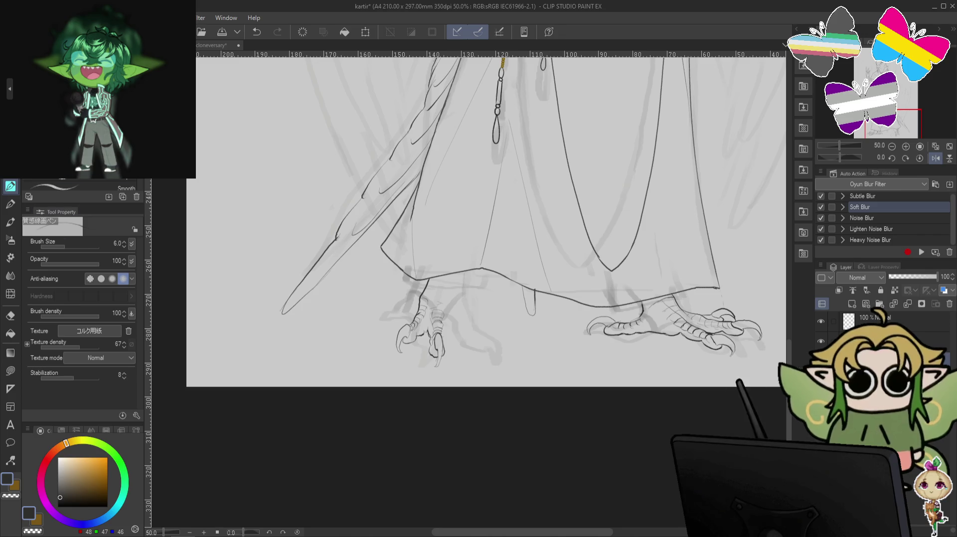
{"action": "key", "text": "m"}
{"action": "mouse_move", "coordinate": [427, 282]}
{"action": "left_mouse_down"}
{"action": "mouse_move", "coordinate": [379, 344]}
{"action": "mouse_move", "coordinate": [442, 280]}
{"action": "left_mouse_up"}
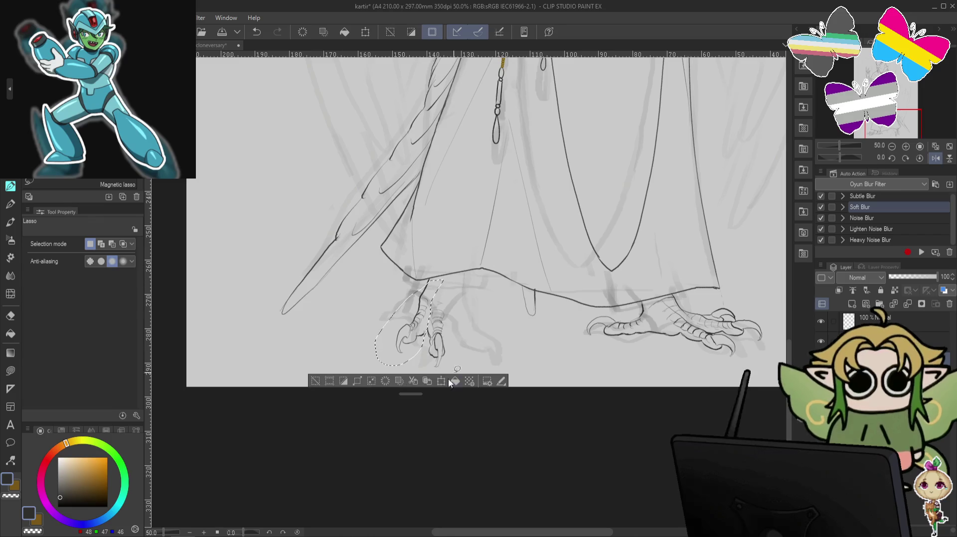
- Flip the claw copy horizontally, then move and tilt it onto the left foot's inner toe
{"action": "left_click", "coordinate": [487, 380]}
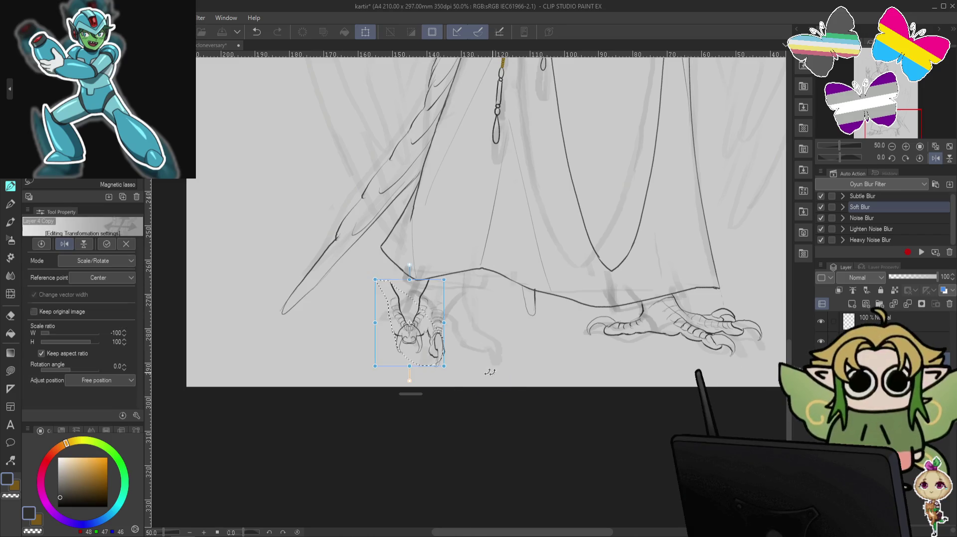
{"action": "mouse_move", "coordinate": [441, 362]}
{"action": "left_mouse_down"}
{"action": "mouse_move", "coordinate": [546, 369]}
{"action": "mouse_move", "coordinate": [633, 357]}
{"action": "left_mouse_up"}
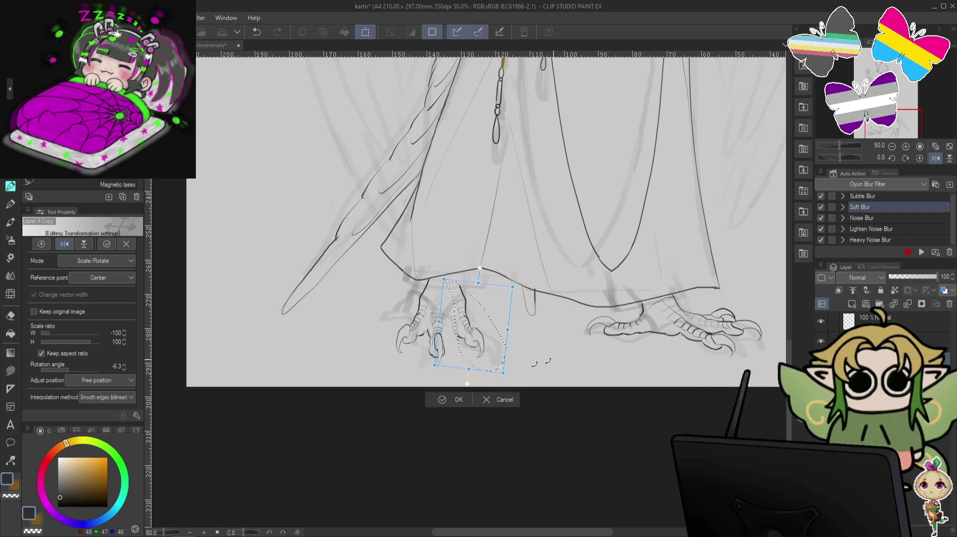
{"action": "left_click_drag", "start_coordinate": [493, 375], "coordinate": [492, 366]}
{"action": "left_click_drag", "start_coordinate": [562, 360], "coordinate": [590, 379]}
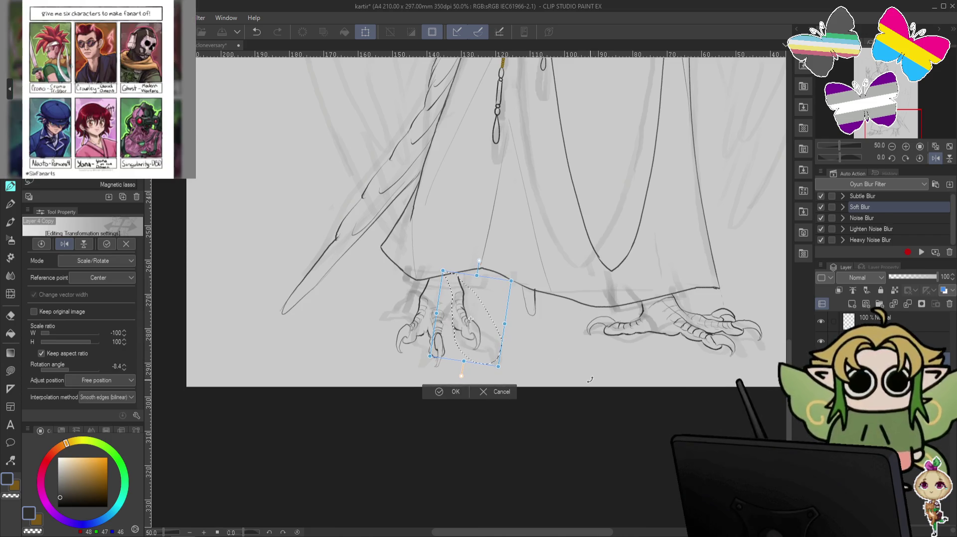
{"action": "left_click_drag", "start_coordinate": [505, 377], "coordinate": [504, 379]}
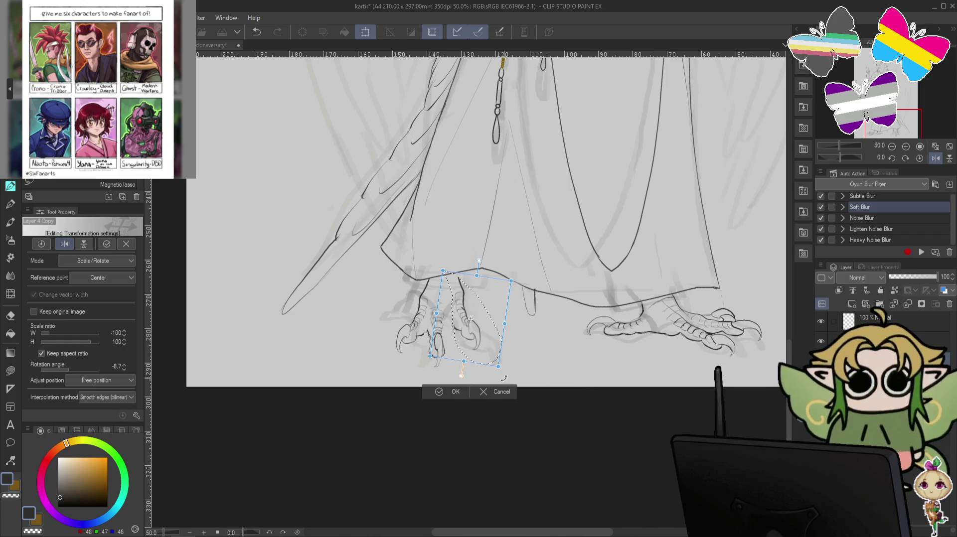
{"action": "left_click_drag", "start_coordinate": [473, 333], "coordinate": [470, 335]}
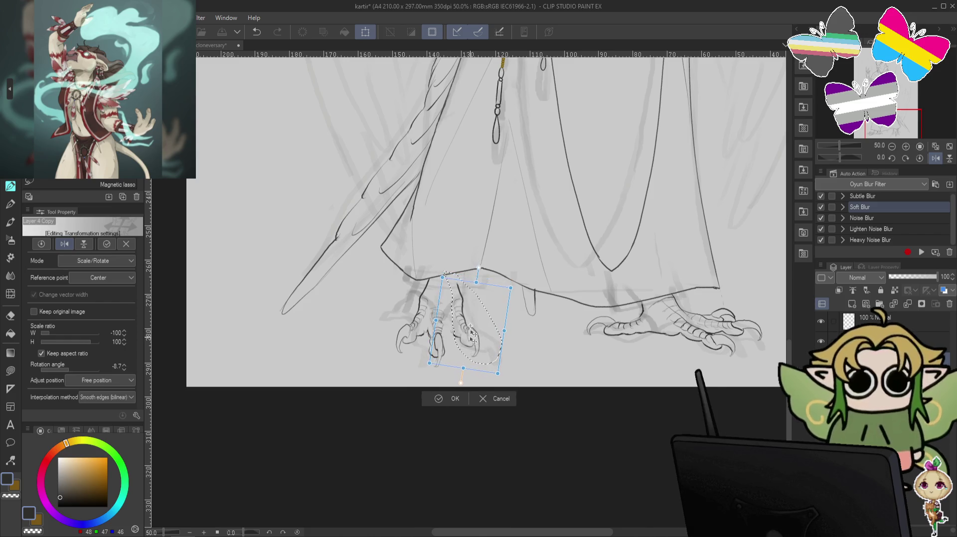
{"action": "left_click_drag", "start_coordinate": [472, 334], "coordinate": [473, 344]}
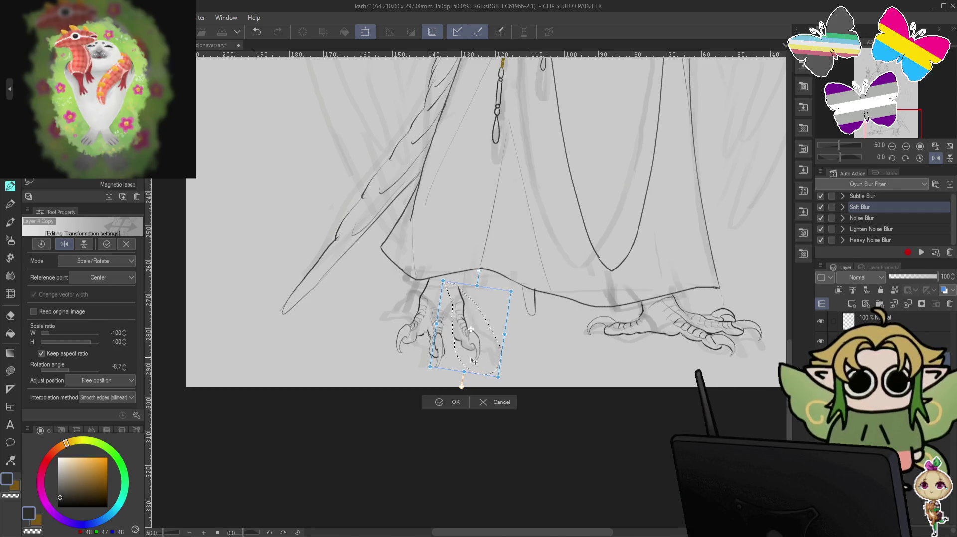
{"action": "left_click_drag", "start_coordinate": [479, 356], "coordinate": [478, 352]}
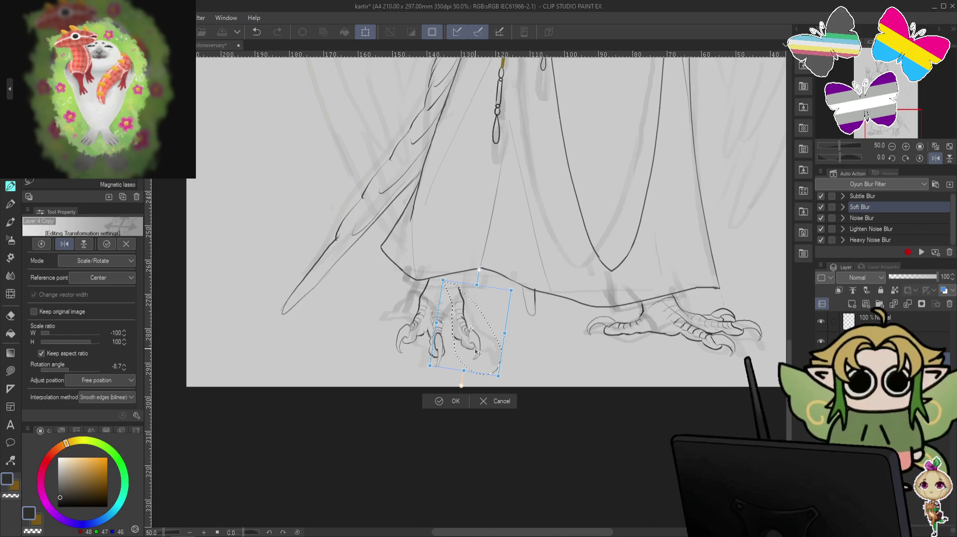
{"action": "left_click_drag", "start_coordinate": [541, 327], "coordinate": [541, 325]}
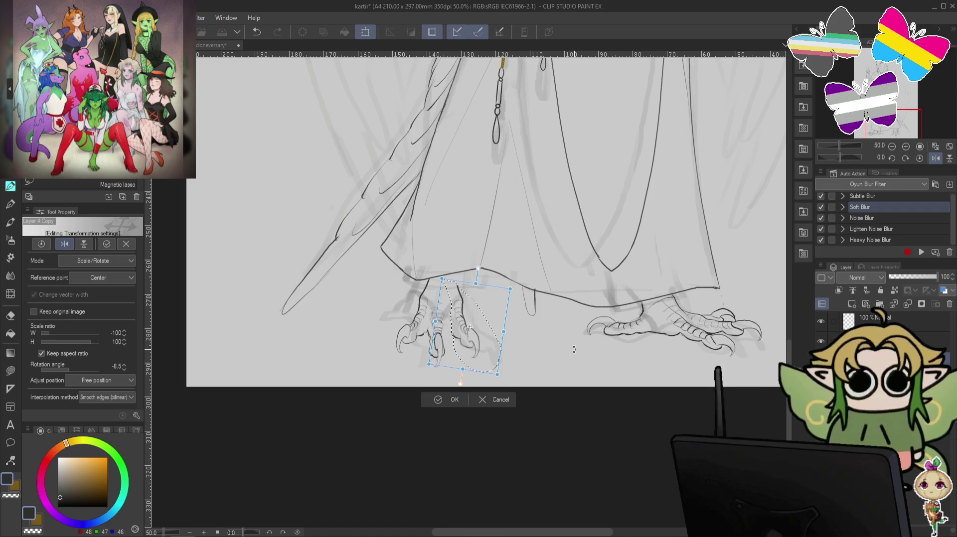
{"action": "key", "text": "Return"}
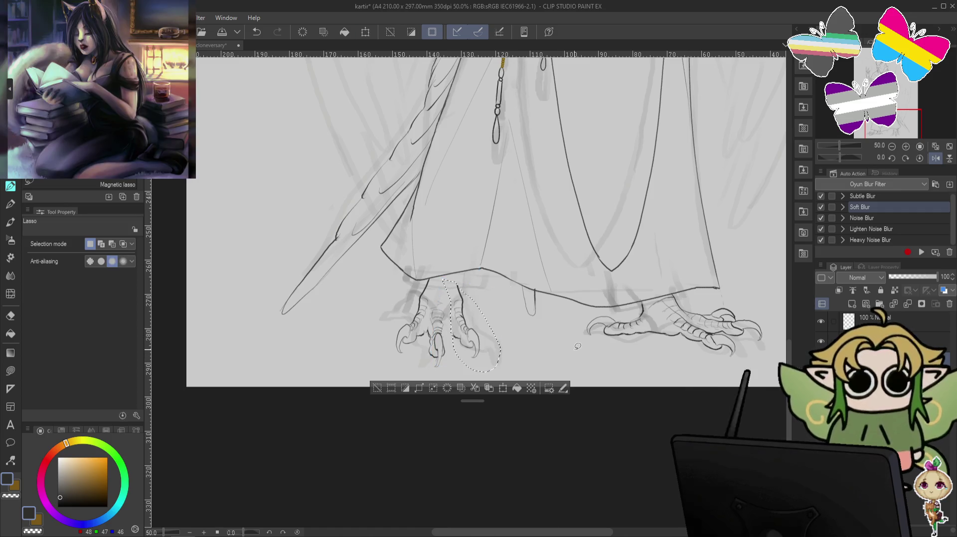
{"action": "key", "text": "ctrl+d"}
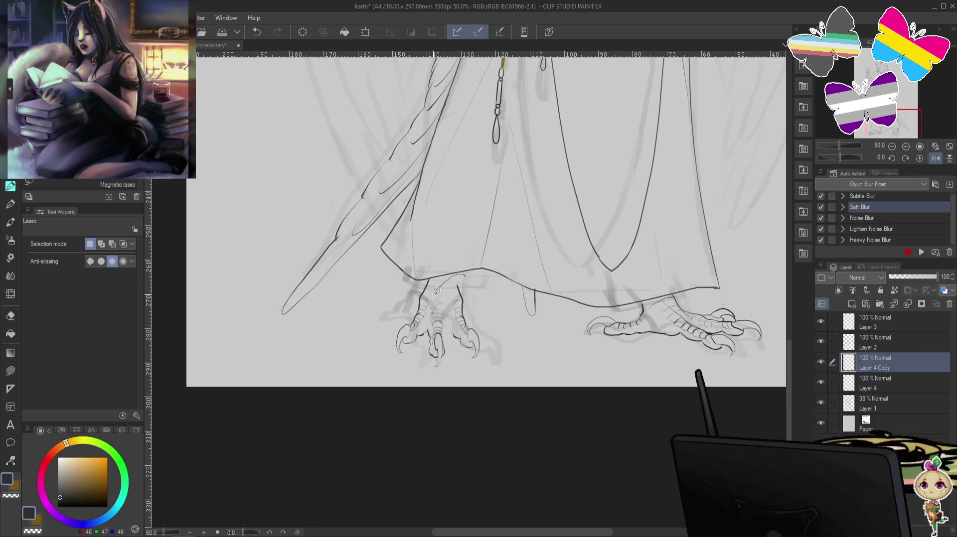
- Select the left foot lines and nudge them into place under the robe hem
{"action": "left_click_drag", "start_coordinate": [429, 325], "coordinate": [428, 312]}
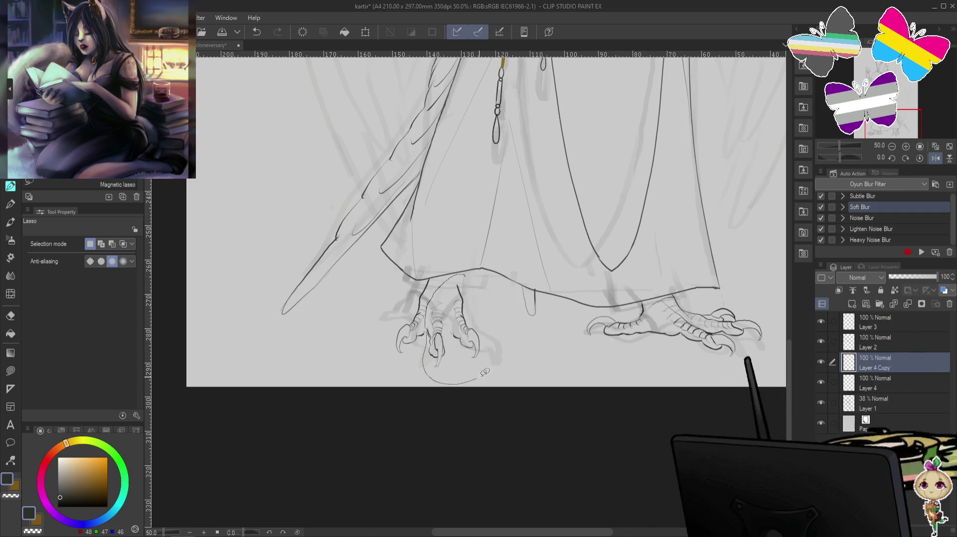
{"action": "key", "text": "ctrl+z"}
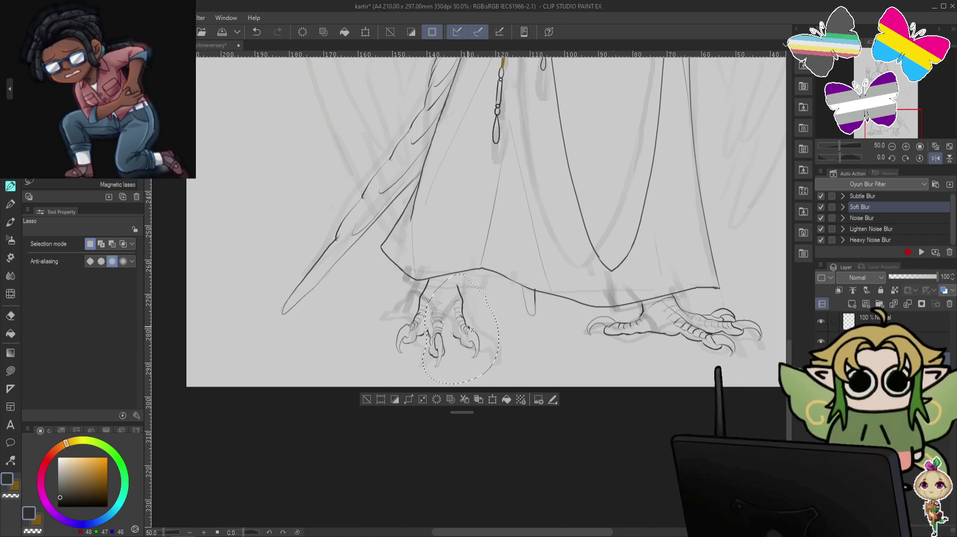
{"action": "left_click_drag", "start_coordinate": [469, 329], "coordinate": [471, 333]}
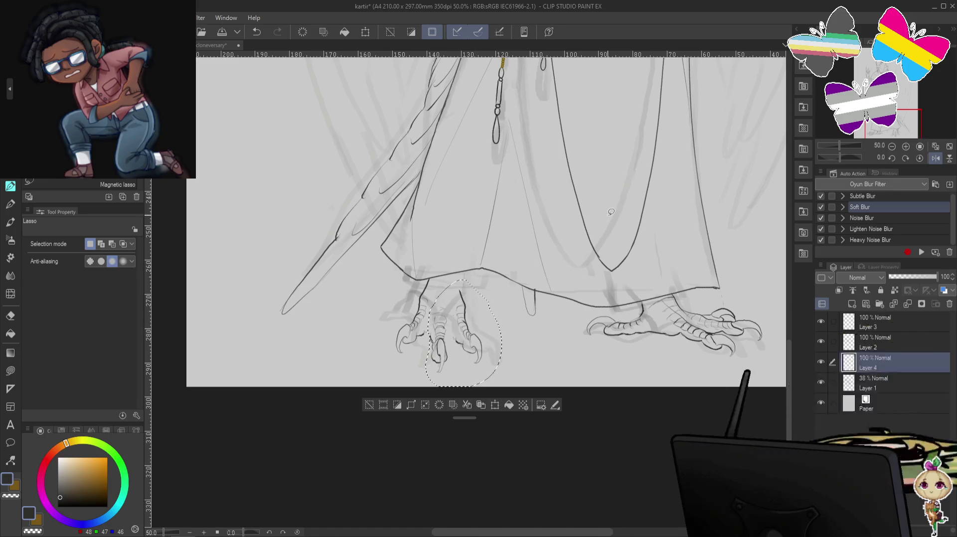
{"action": "left_click_drag", "start_coordinate": [469, 321], "coordinate": [466, 322]}
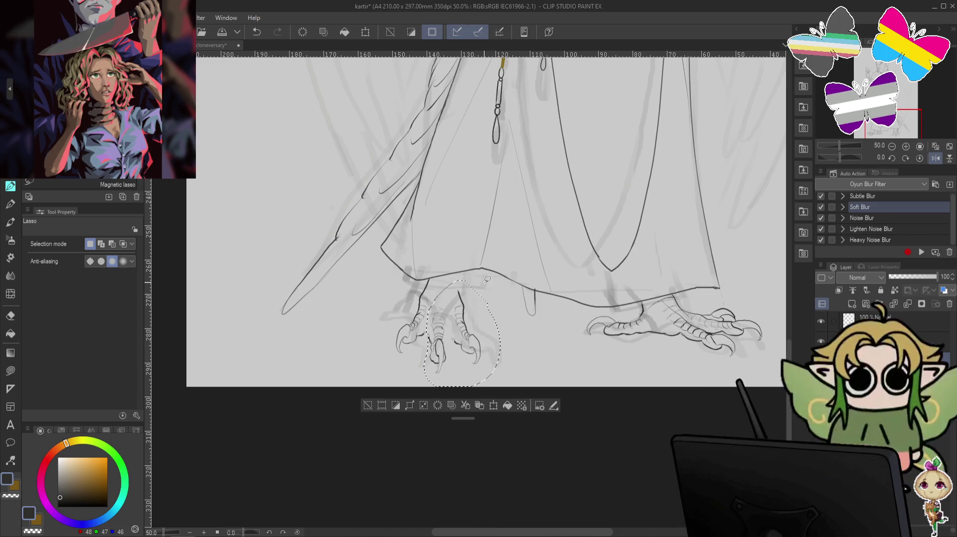
{"action": "key", "text": "ctrl+d"}
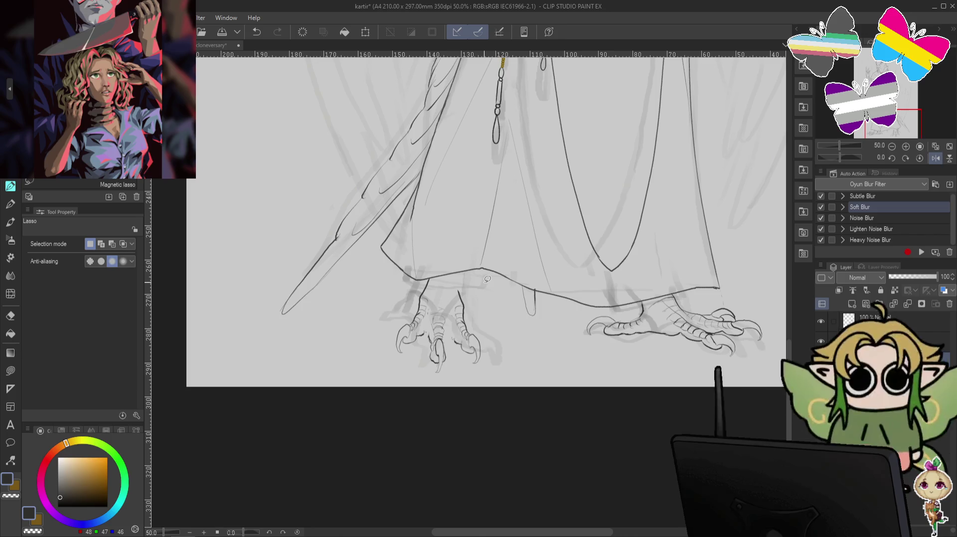
- Add short lines to the left foot's toes with the pen, undoing stray strokes
{"action": "key", "text": "p"}
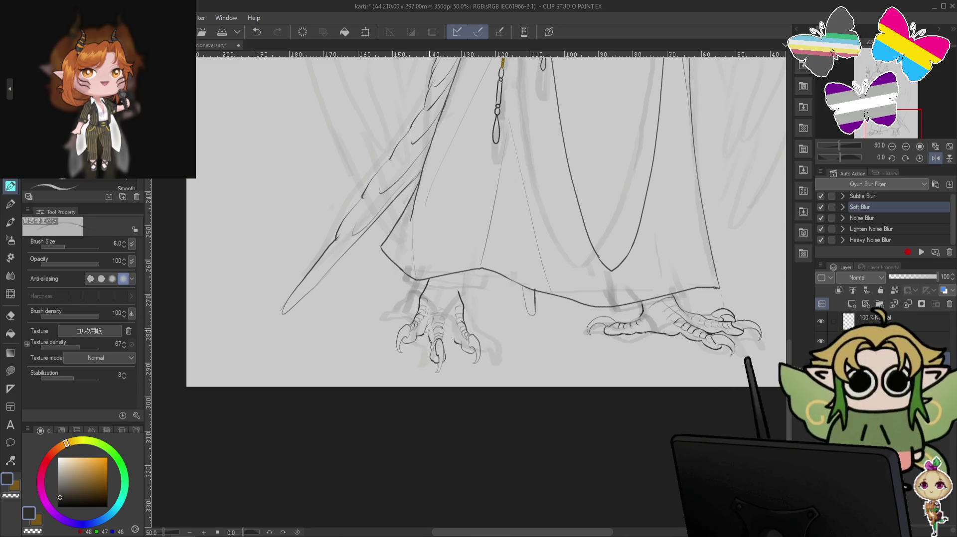
{"action": "key", "text": "ctrl+z"}
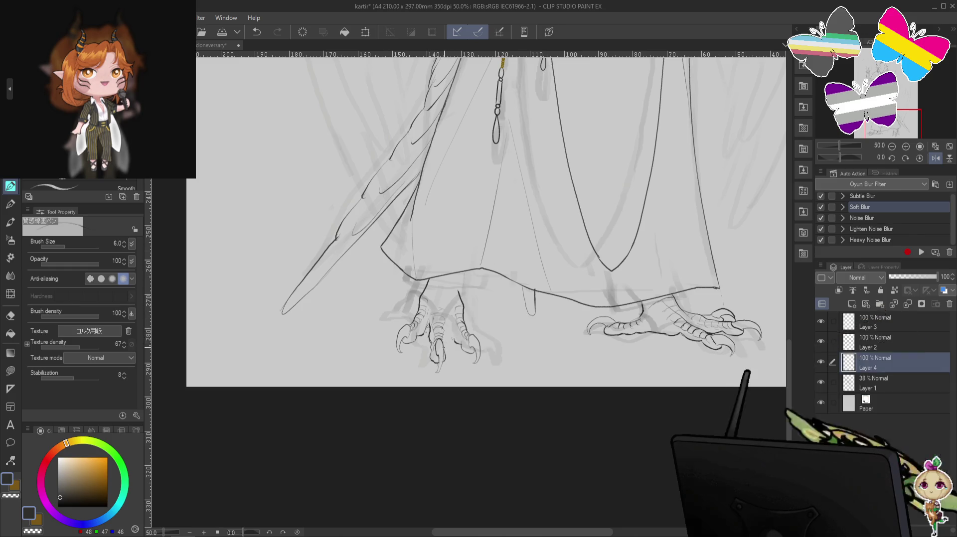
{"action": "left_click_drag", "start_coordinate": [443, 332], "coordinate": [451, 311]}
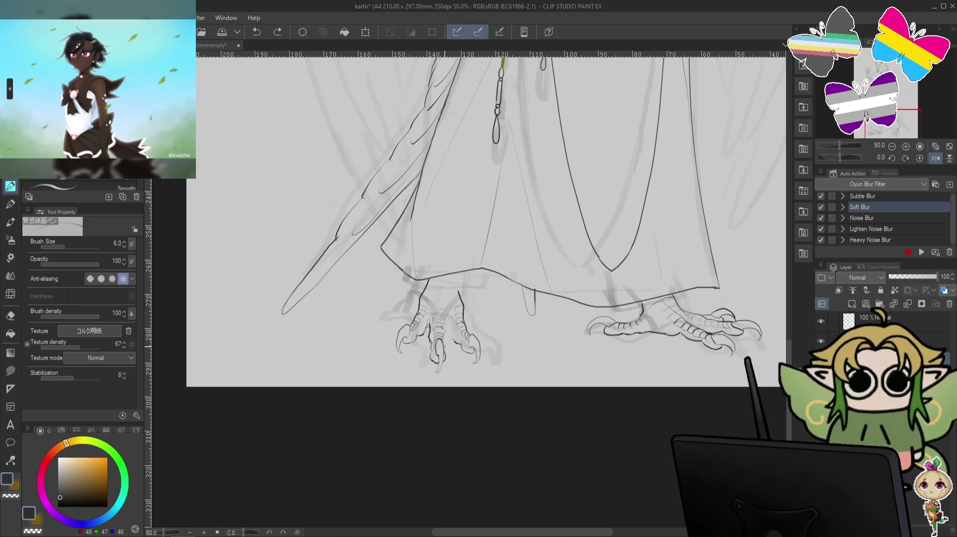
{"action": "key", "text": "ctrl+z"}
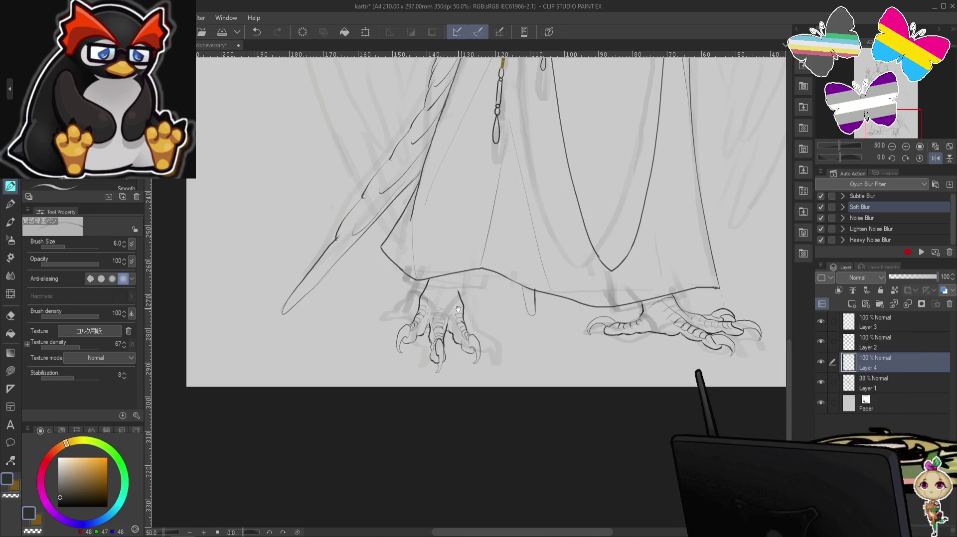
{"action": "left_click_drag", "start_coordinate": [458, 309], "coordinate": [495, 339]}
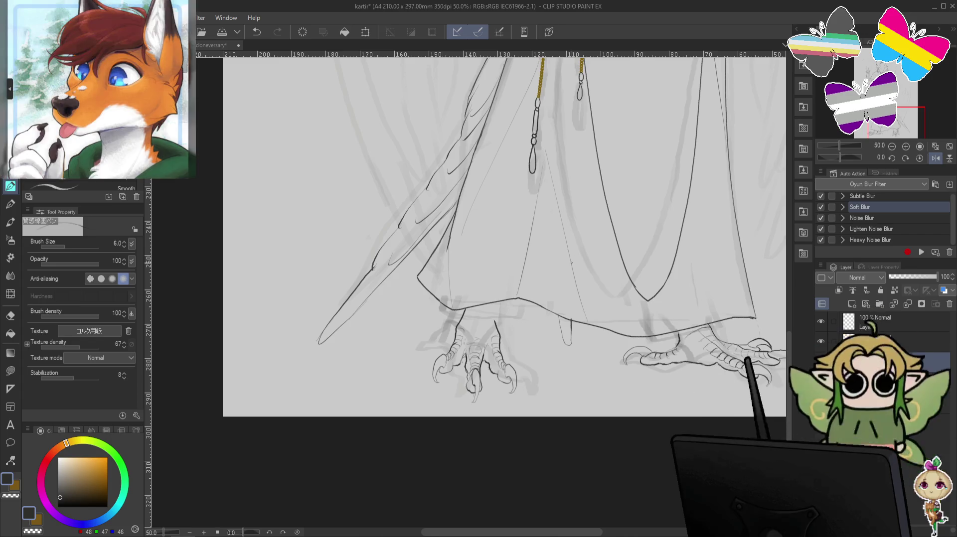
- Erase the small stray tick on the left leg with the transparent colour
{"action": "key", "text": "c"}
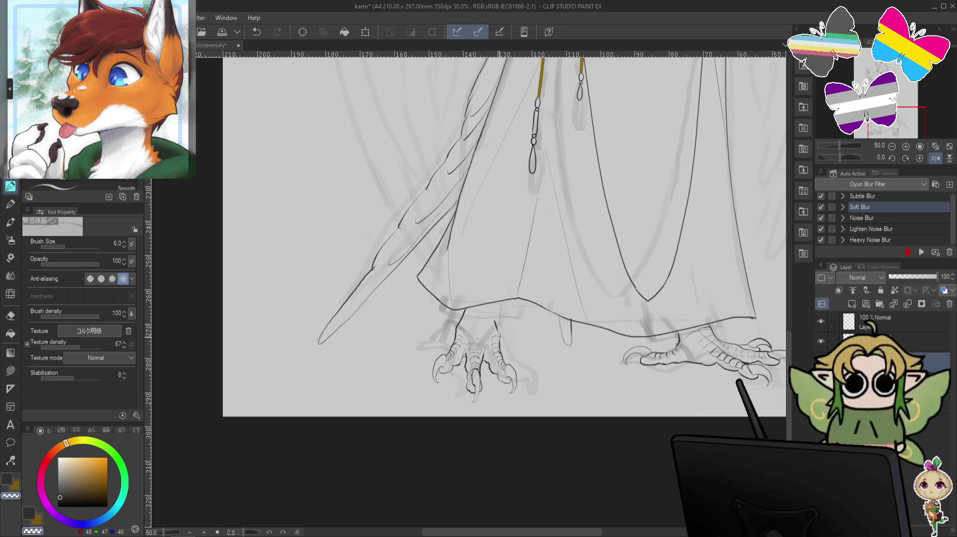
{"action": "left_click", "coordinate": [11, 316]}
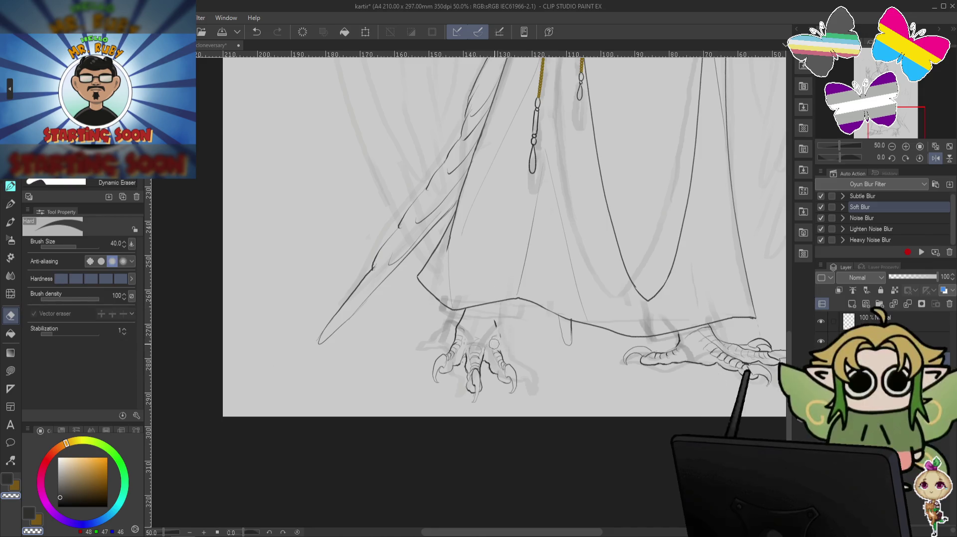
{"action": "left_click_drag", "start_coordinate": [496, 319], "coordinate": [496, 327]}
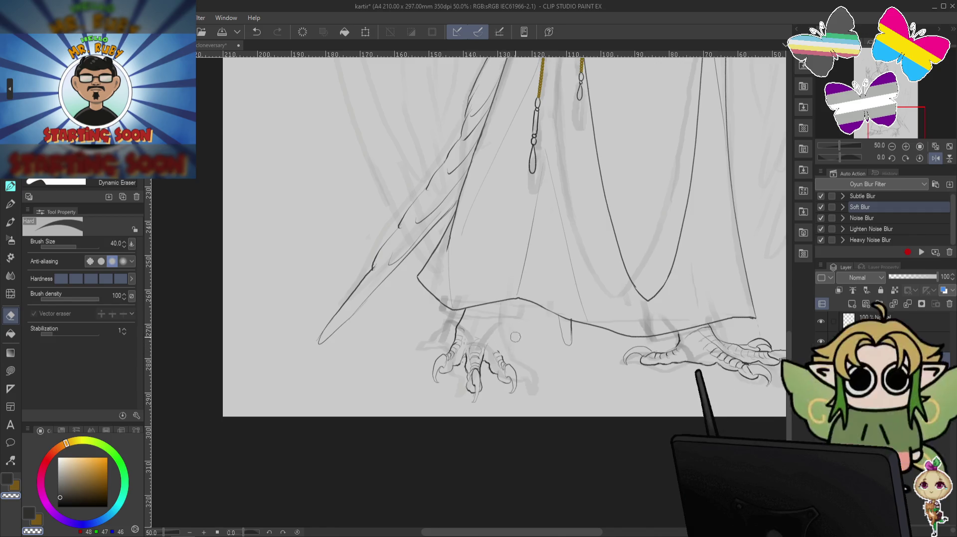
- Return to the pen, undo two bad strokes, and draw scale lines across the left leg
{"action": "left_click", "coordinate": [10, 185]}
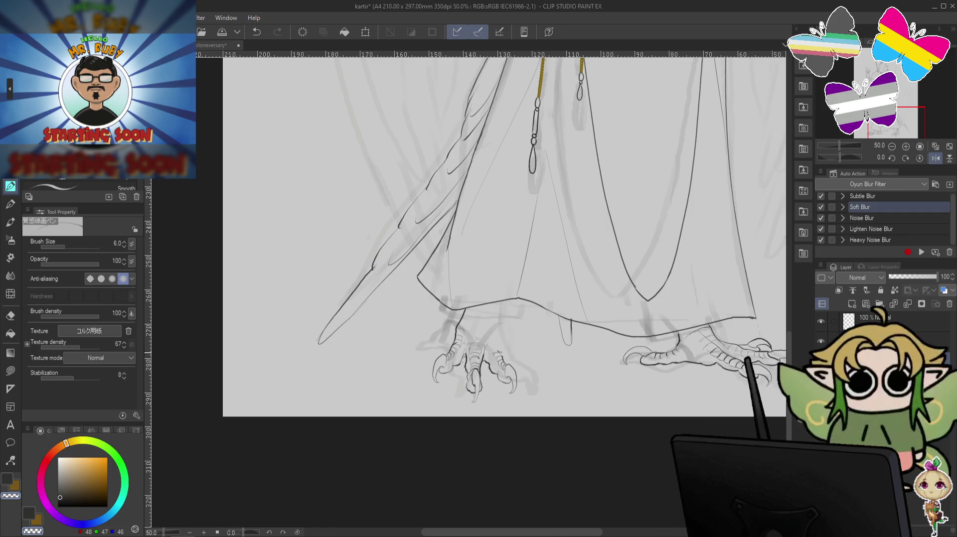
{"action": "key", "text": "c"}
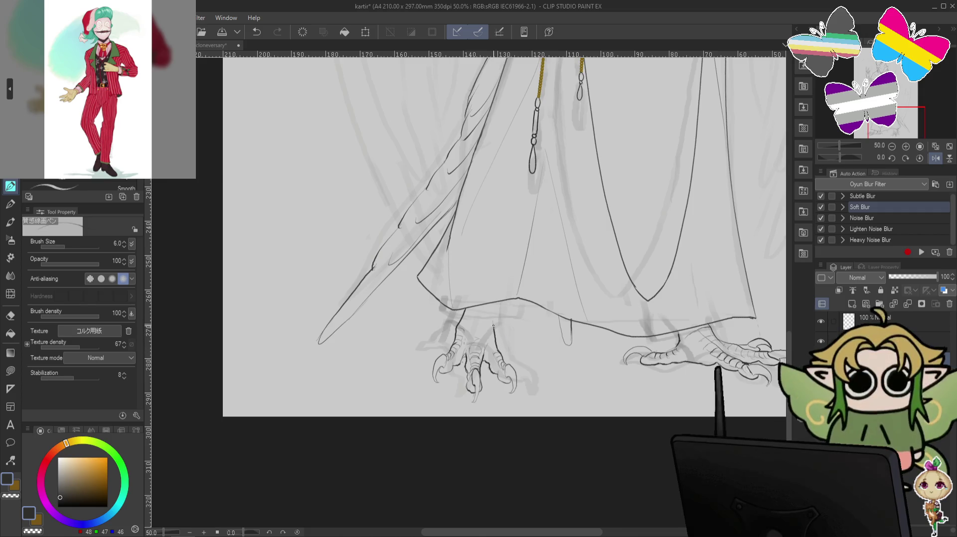
{"action": "key", "text": "ctrl+z"}
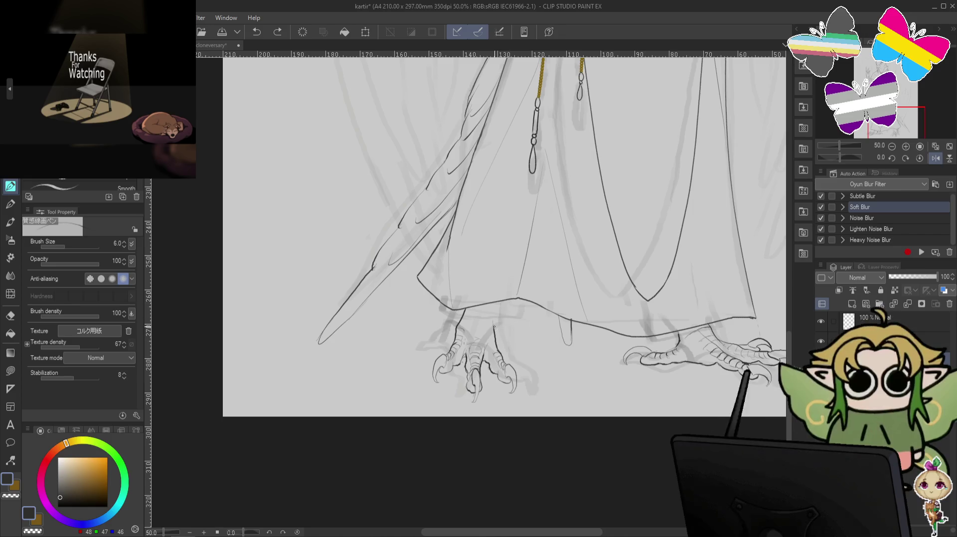
{"action": "key", "text": "ctrl+z"}
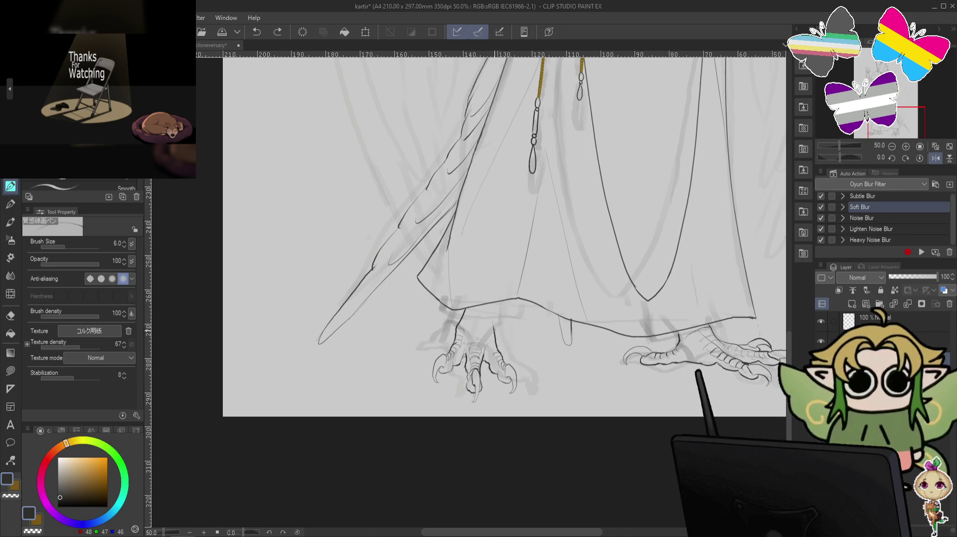
{"action": "left_click", "coordinate": [613, 200]}
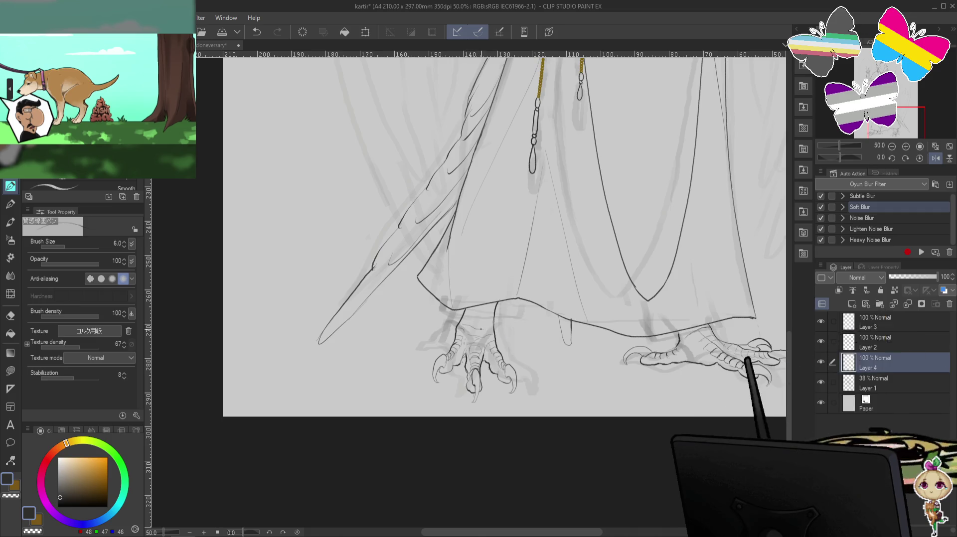
{"action": "left_click_drag", "start_coordinate": [473, 321], "coordinate": [485, 318]}
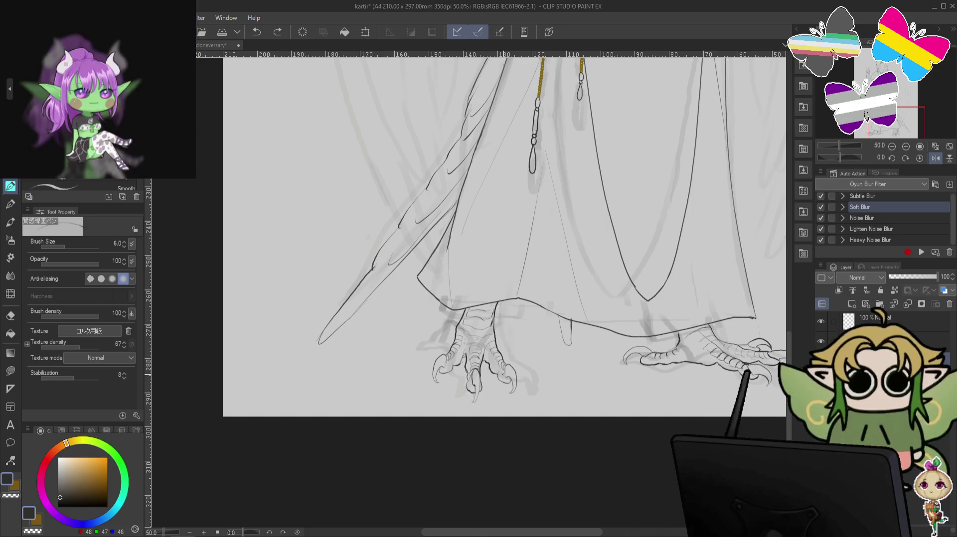
{"action": "key", "text": "m"}
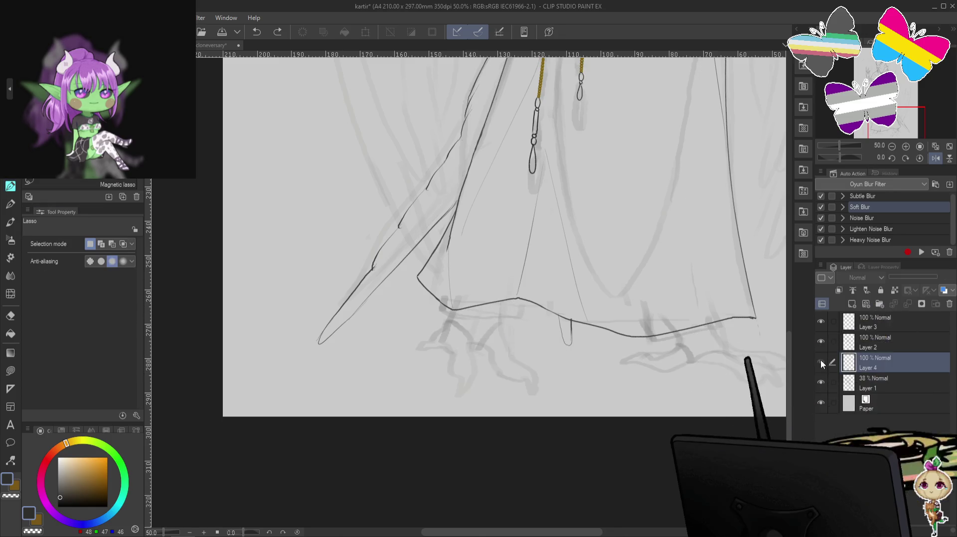
- Lasso the left foot, rotate it to about 4°, and hide the grey rough sketch layer
{"action": "mouse_move", "coordinate": [529, 292]}
{"action": "left_mouse_down"}
{"action": "mouse_move", "coordinate": [443, 424]}
{"action": "mouse_move", "coordinate": [537, 414]}
{"action": "left_mouse_up"}
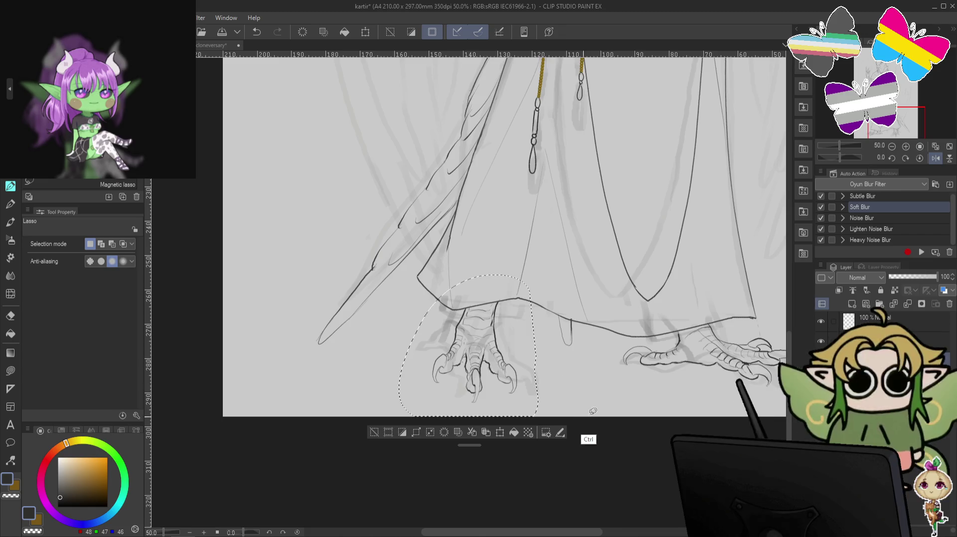
{"action": "key", "text": "ctrl+t"}
{"action": "left_click_drag", "start_coordinate": [619, 405], "coordinate": [634, 364]}
{"action": "left_click_drag", "start_coordinate": [460, 351], "coordinate": [467, 351]}
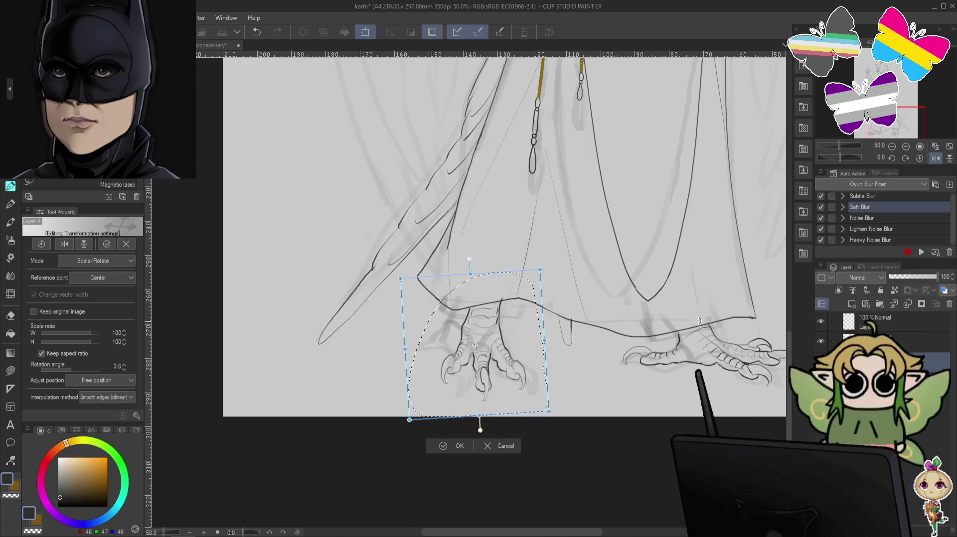
{"action": "left_click_drag", "start_coordinate": [699, 321], "coordinate": [701, 322]}
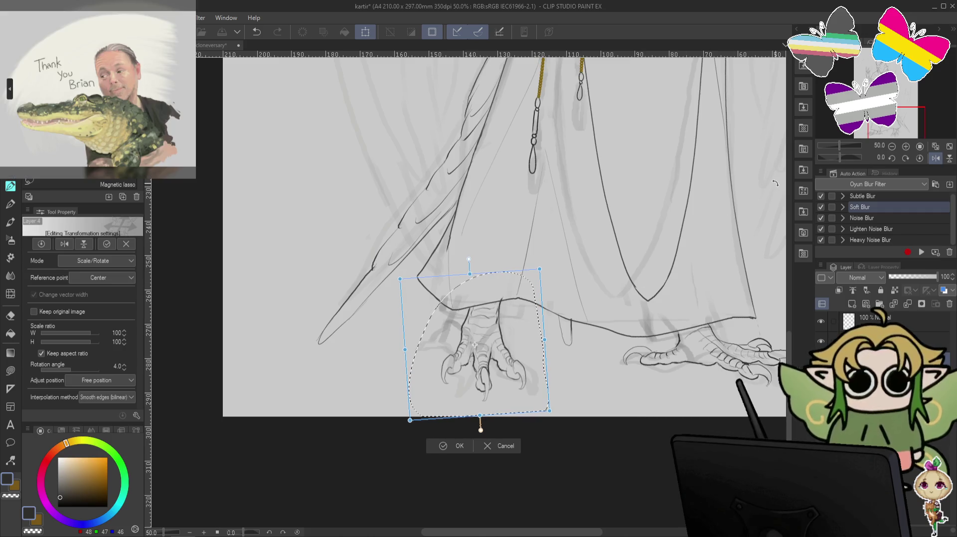
{"action": "key", "text": "Return"}
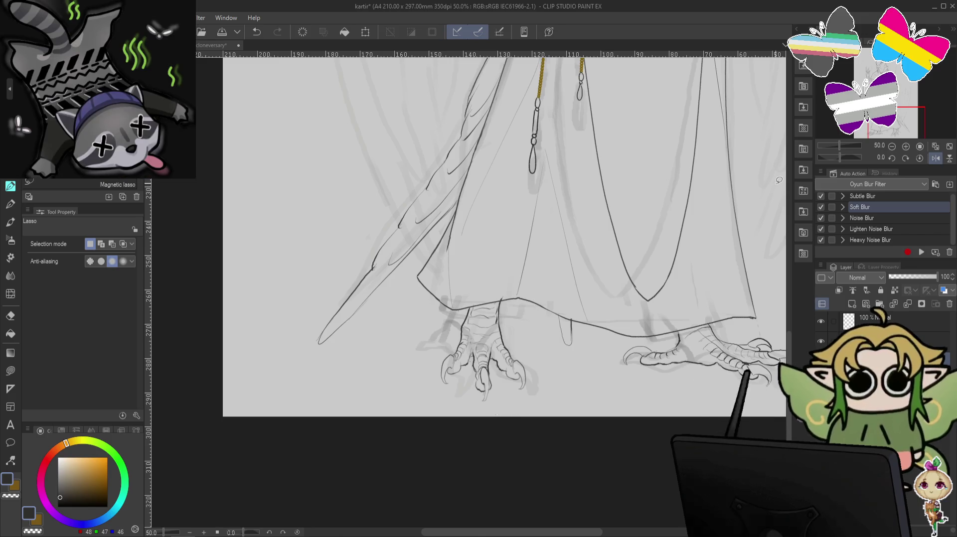
{"action": "left_click", "coordinate": [10, 316]}
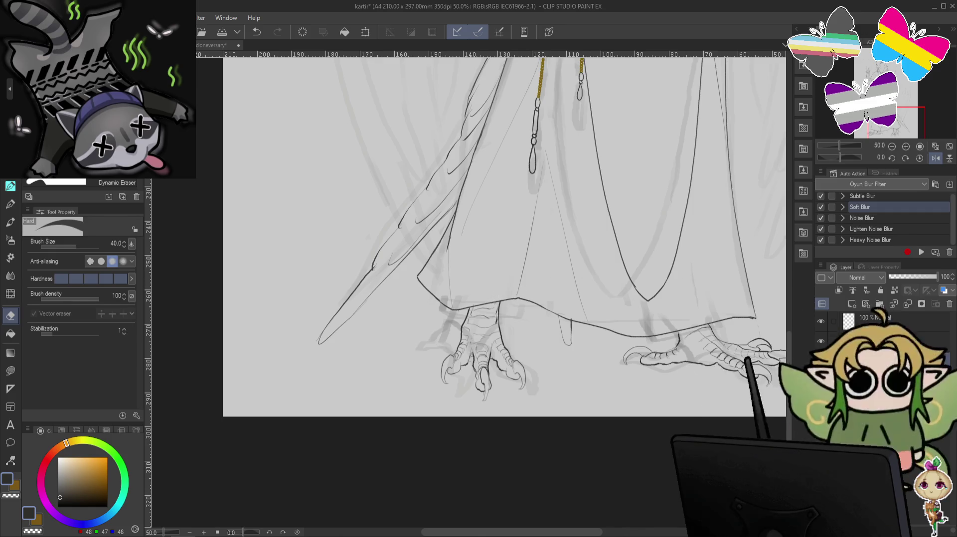
{"action": "left_click", "coordinate": [818, 380]}
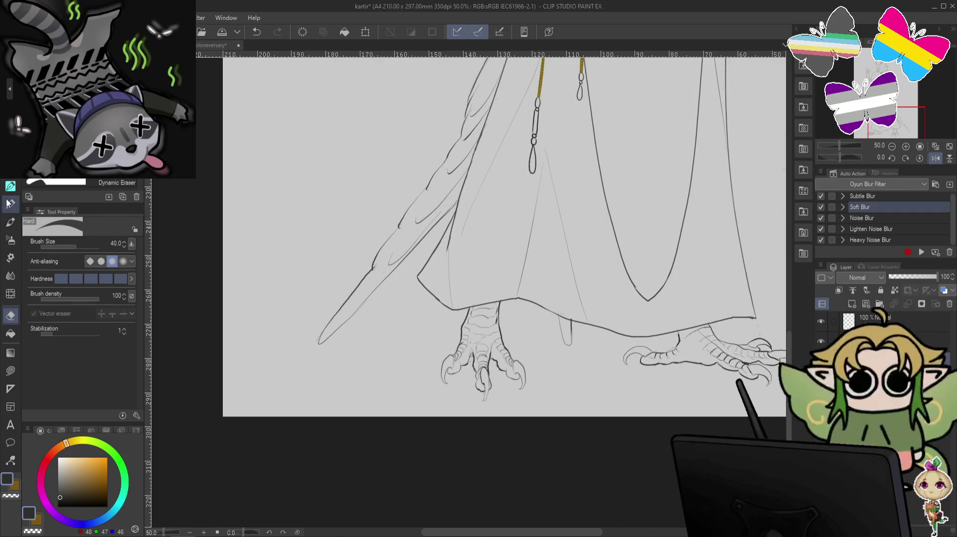
- Zoom in on the clawed feet and undo two stray marks near the claw
{"action": "key", "text": "p"}
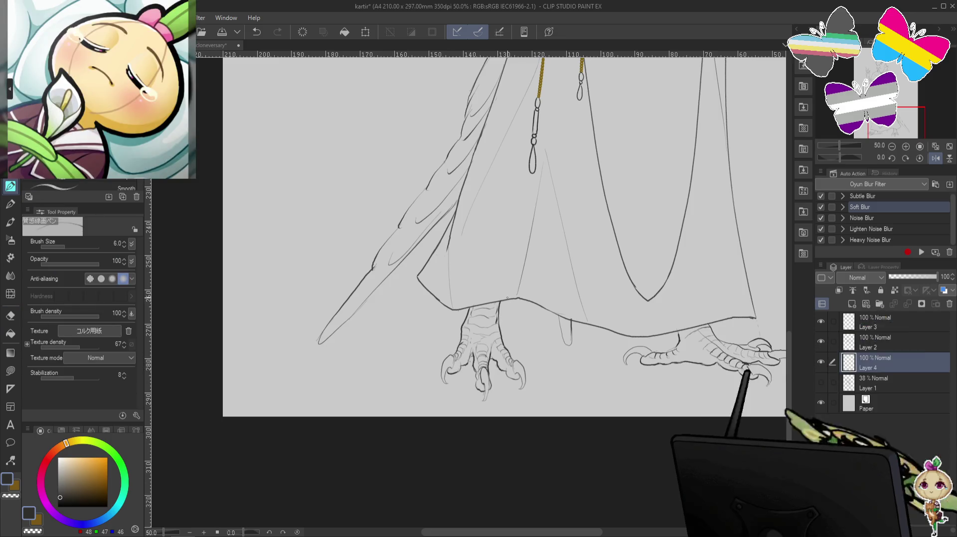
{"action": "key", "text": "ctrl+minus"}
{"action": "left_click_drag", "start_coordinate": [697, 195], "coordinate": [690, 307]}
{"action": "left_click_drag", "start_coordinate": [711, 234], "coordinate": [698, 192]}
{"action": "key", "text": "ctrl+plus"}
{"action": "key", "text": "ctrl+plus"}
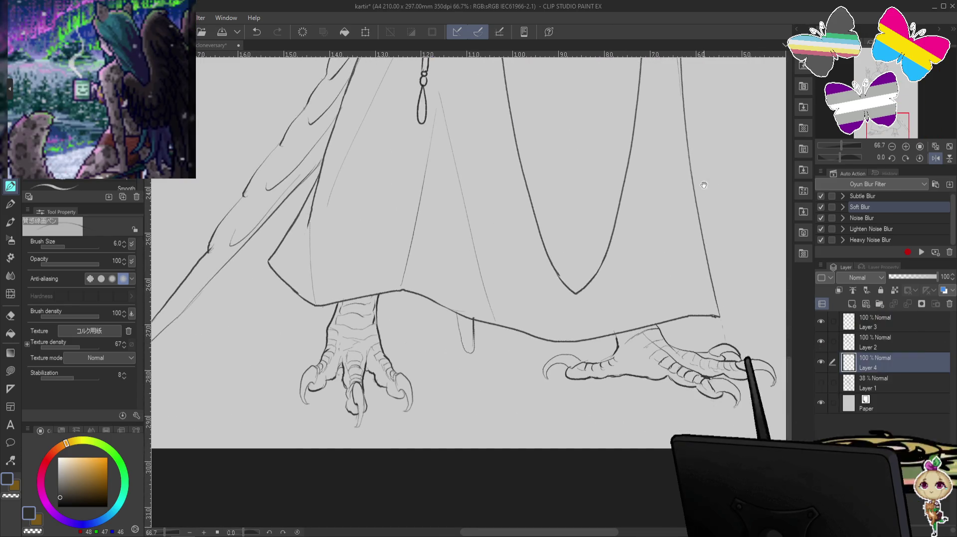
{"action": "key", "text": "ctrl+z"}
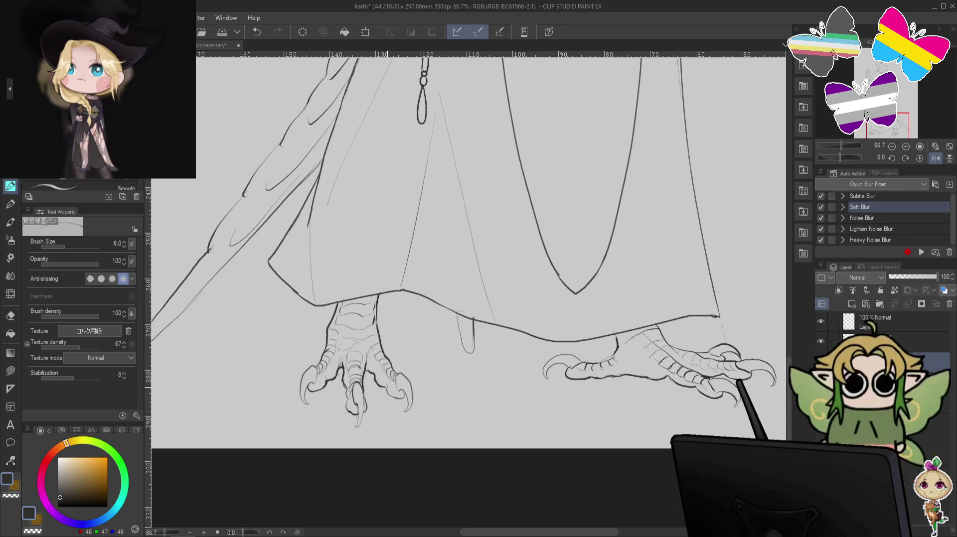
{"action": "key", "text": "ctrl+z"}
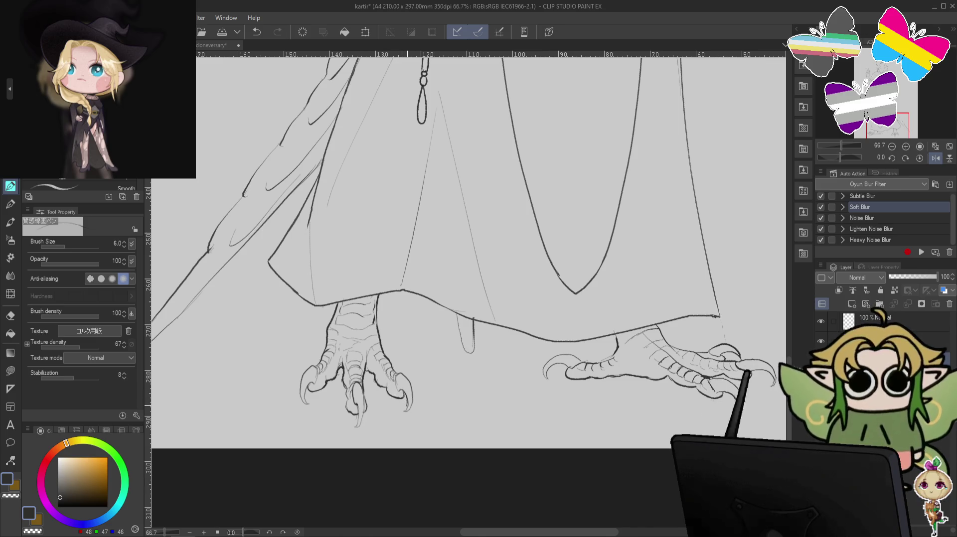
- Redraw the claw line and claw-tip stroke on a tilted canvas, then swap to transparent colour
{"action": "left_click_drag", "start_coordinate": [403, 389], "coordinate": [409, 407]}
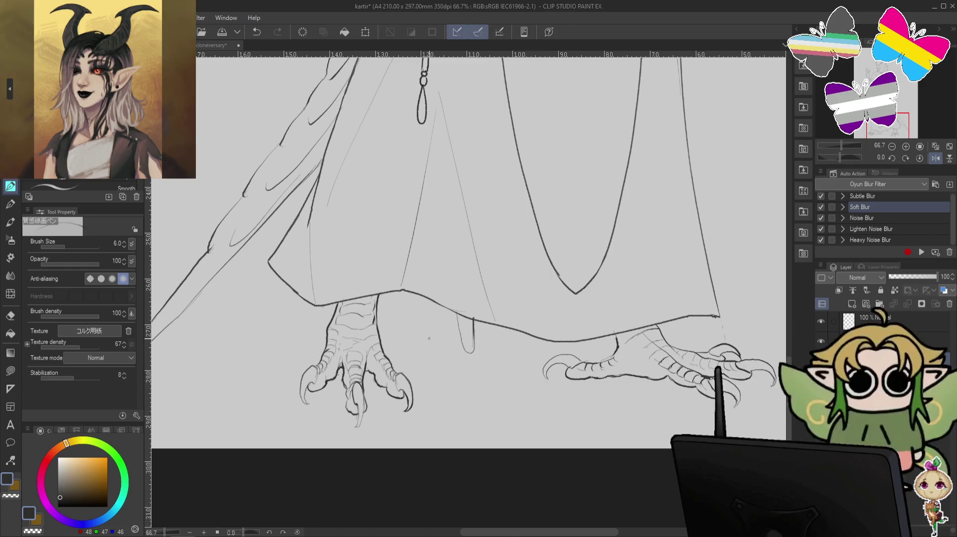
{"action": "left_click_drag", "start_coordinate": [428, 338], "coordinate": [578, 241]}
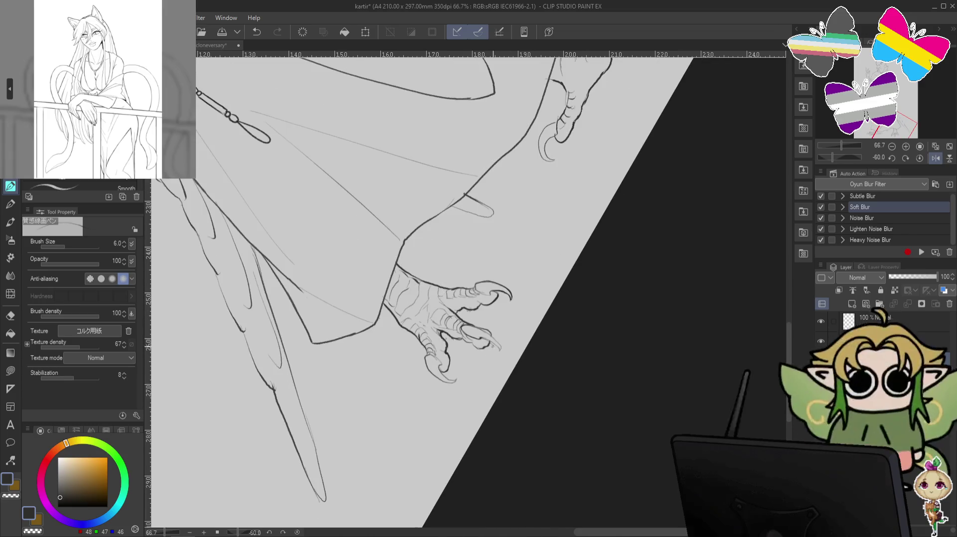
{"action": "left_click_drag", "start_coordinate": [490, 334], "coordinate": [501, 349]}
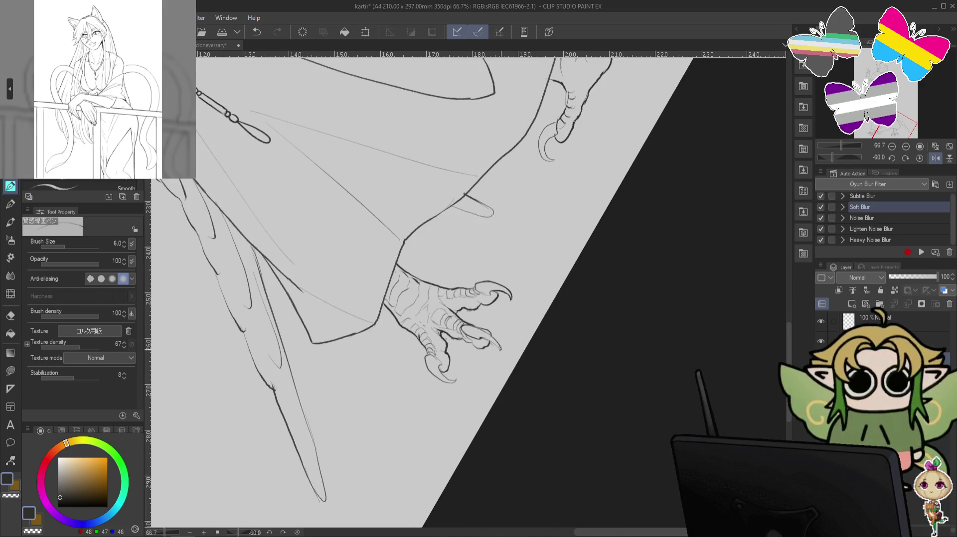
{"action": "key", "text": "c"}
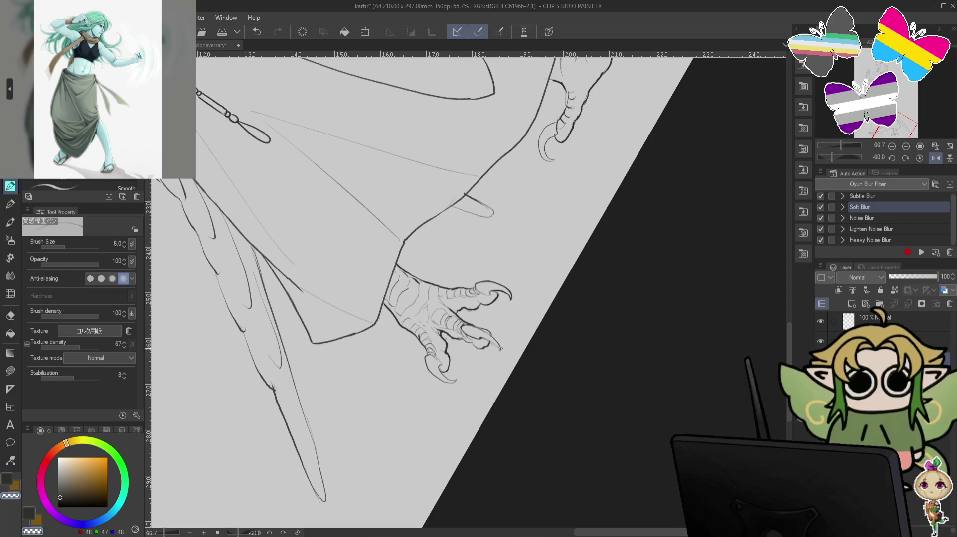
{"action": "key", "text": "ctrl+@"}
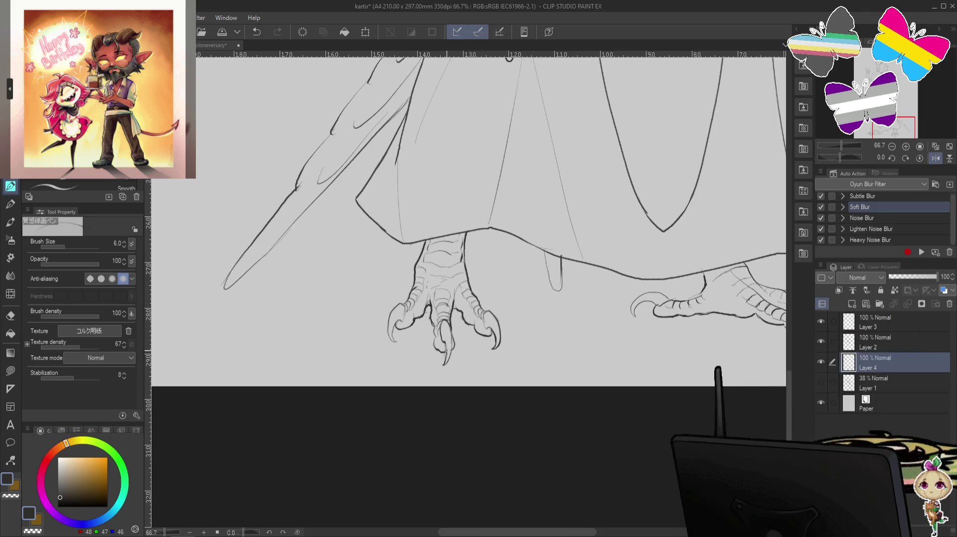
{"action": "key", "text": "c"}
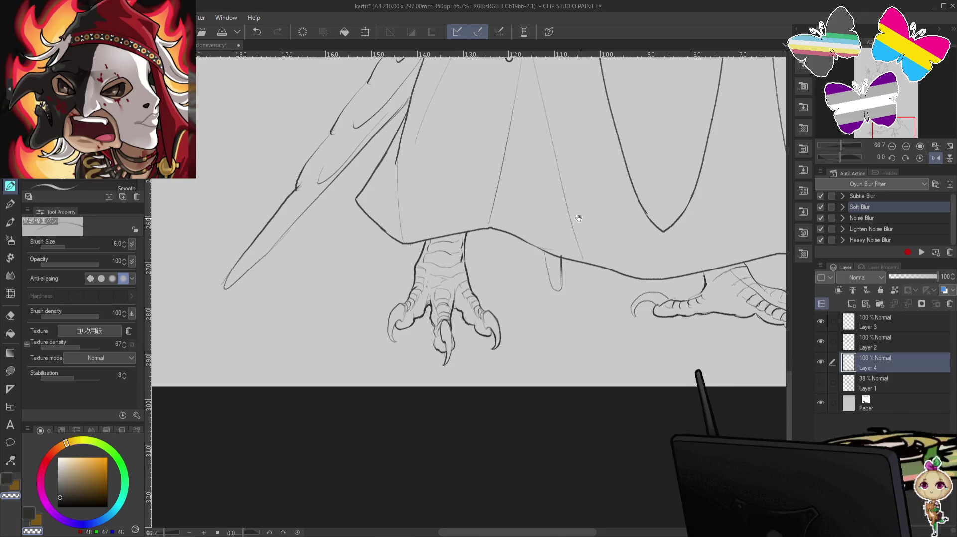
{"action": "left_click_drag", "start_coordinate": [446, 355], "coordinate": [453, 371]}
{"action": "key", "text": "c"}
{"action": "key", "text": "c"}
{"action": "key", "text": "c"}
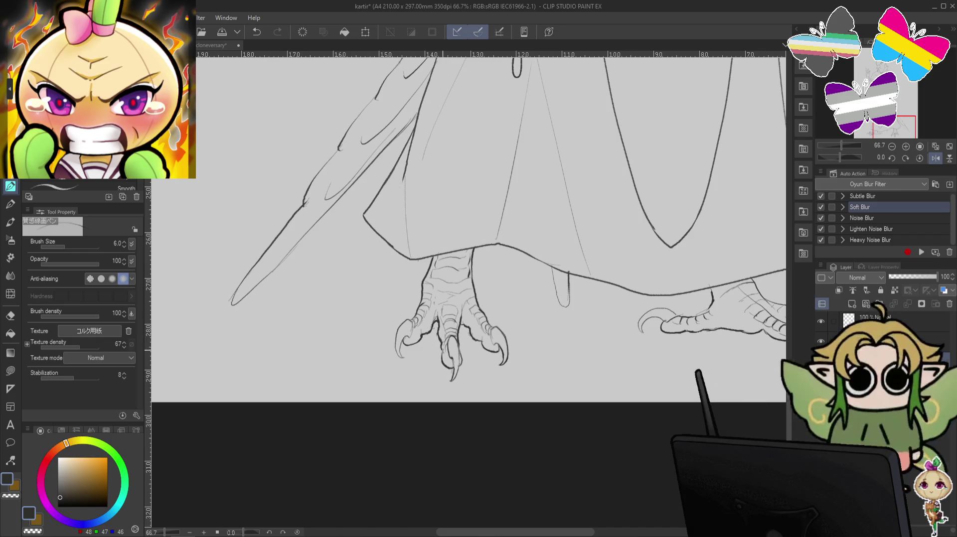
{"action": "key", "text": "minus"}
{"action": "key", "text": "minus"}
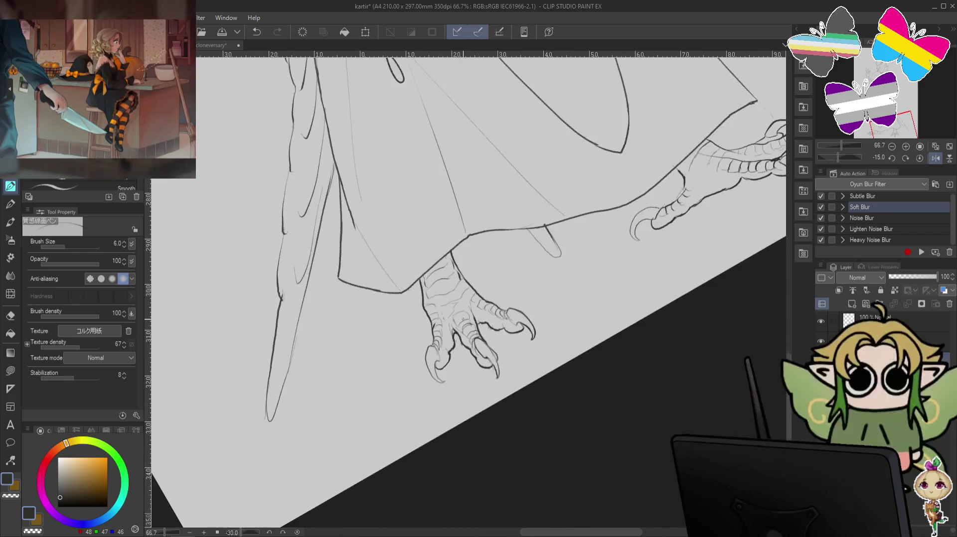
- Undo two bad claw strokes while panning over both inked feet
{"action": "key", "text": "minus"}
{"action": "key", "text": "minus"}
{"action": "key", "text": "c"}
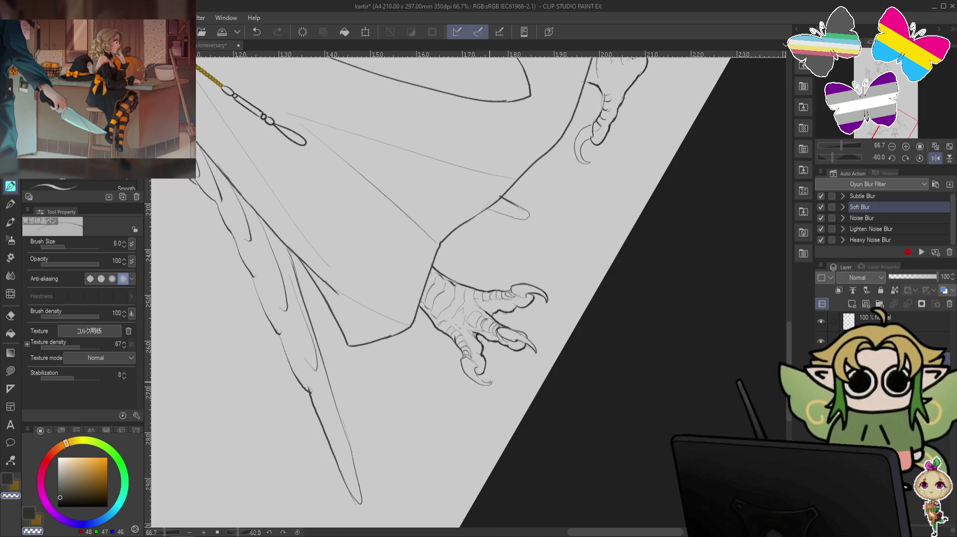
{"action": "key", "text": "at"}
{"action": "left_click_drag", "start_coordinate": [406, 351], "coordinate": [411, 366]}
{"action": "key", "text": "ctrl+z"}
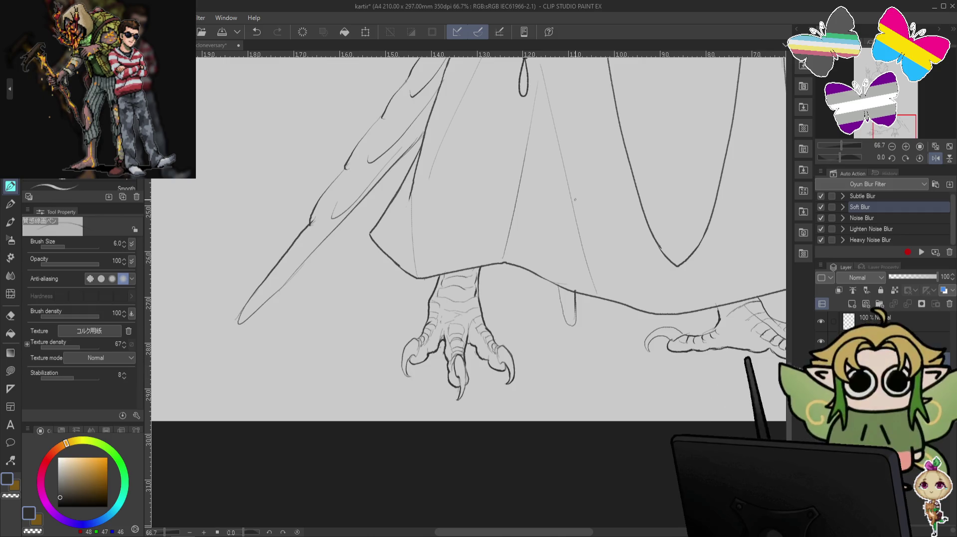
{"action": "left_click_drag", "start_coordinate": [574, 200], "coordinate": [472, 179]}
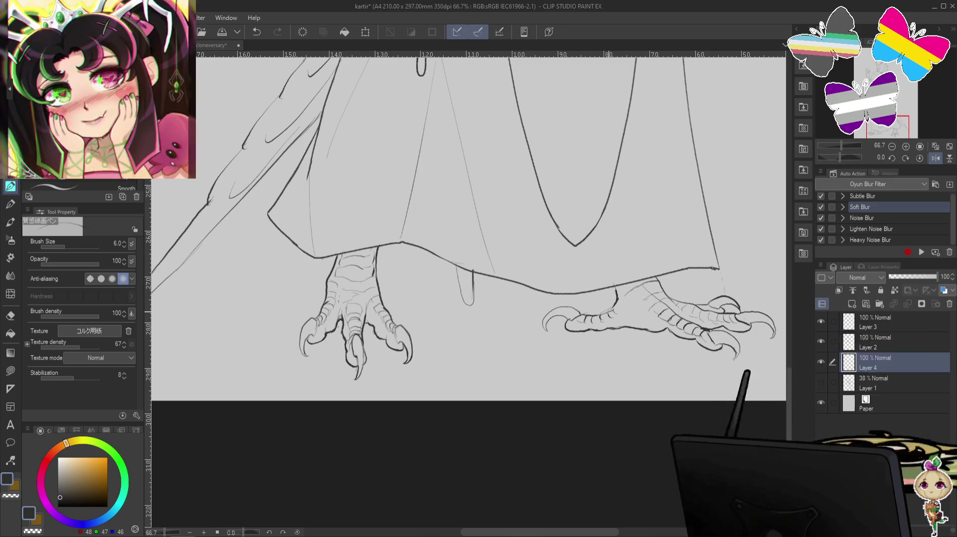
{"action": "key", "text": "ctrl+z"}
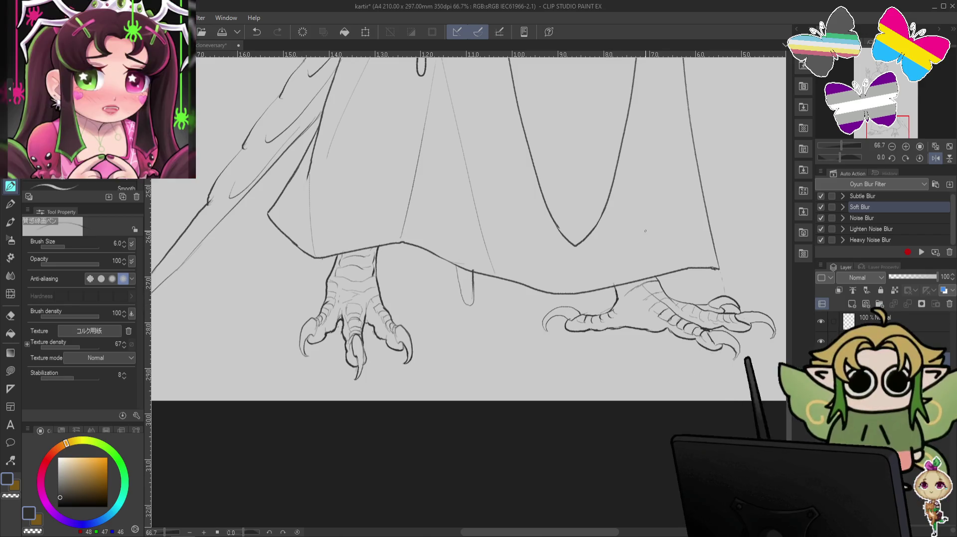
- Undo another stroke near the claw, switch to transparent colour, and zoom out to the whole robe
{"action": "key", "text": "minus"}
{"action": "key", "text": "minus"}
{"action": "key", "text": "ctrl+minus"}
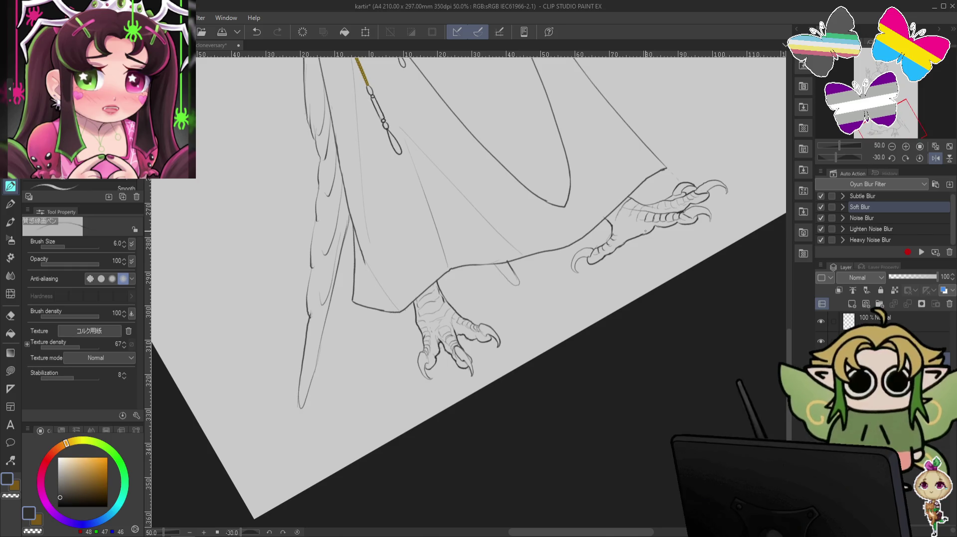
{"action": "key", "text": "ctrl+minus"}
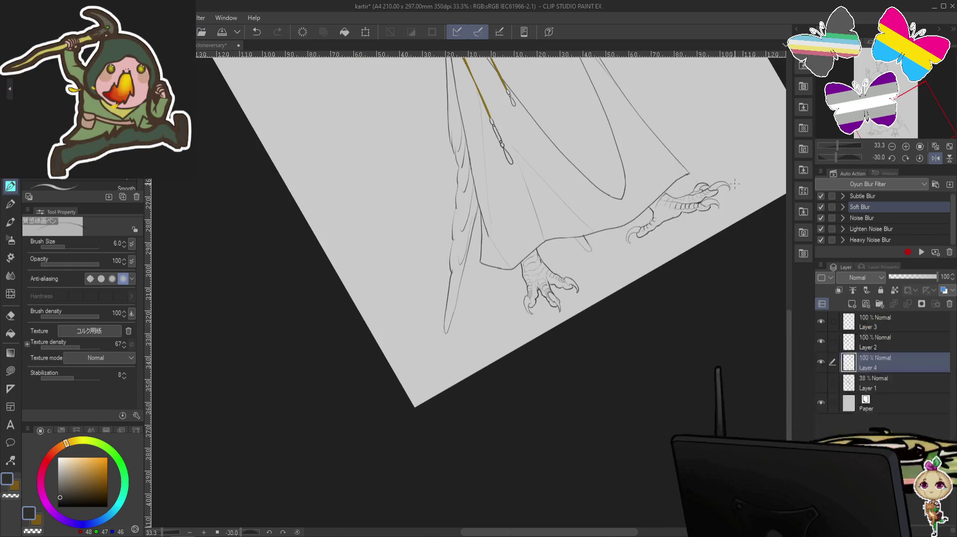
{"action": "key", "text": "ctrl+plus"}
{"action": "left_click_drag", "start_coordinate": [449, 299], "coordinate": [578, 259]}
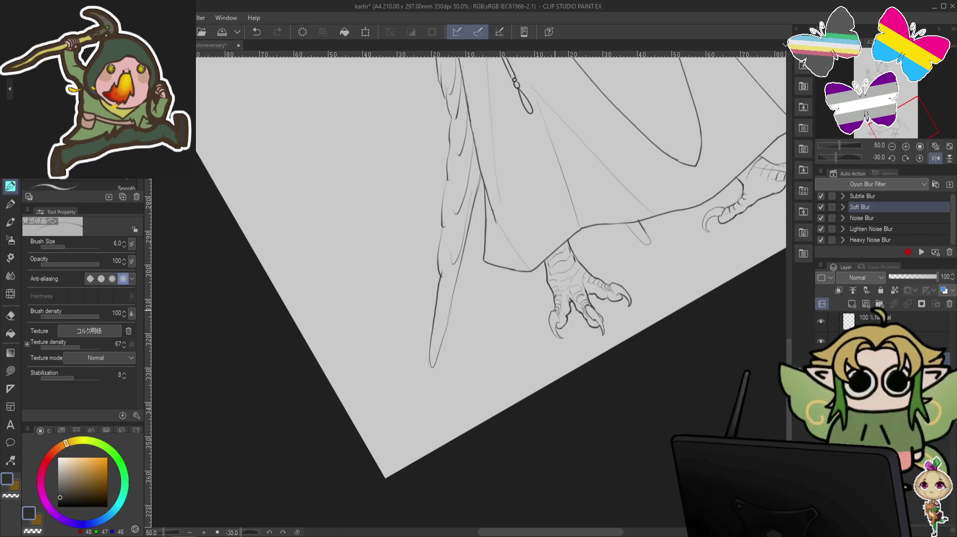
{"action": "key", "text": "ctrl+z"}
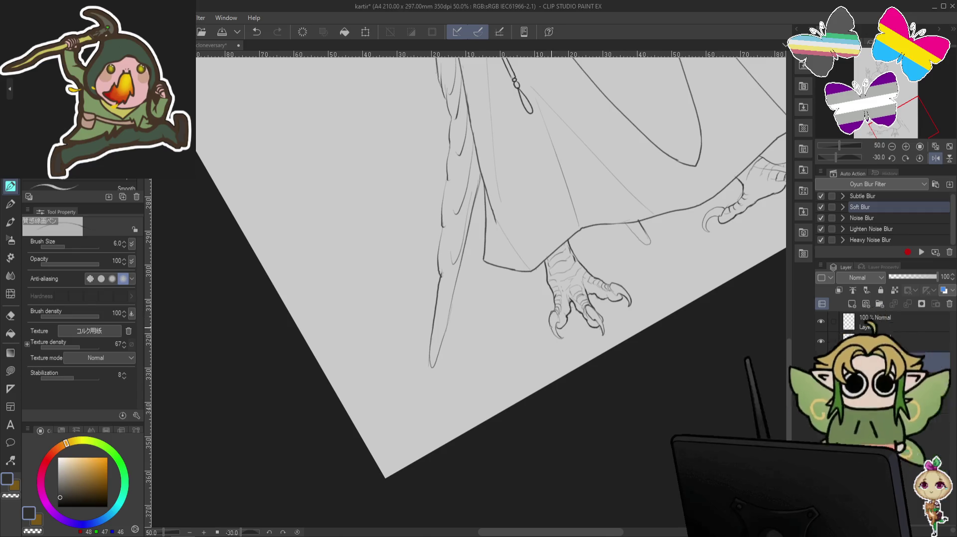
{"action": "key", "text": "c"}
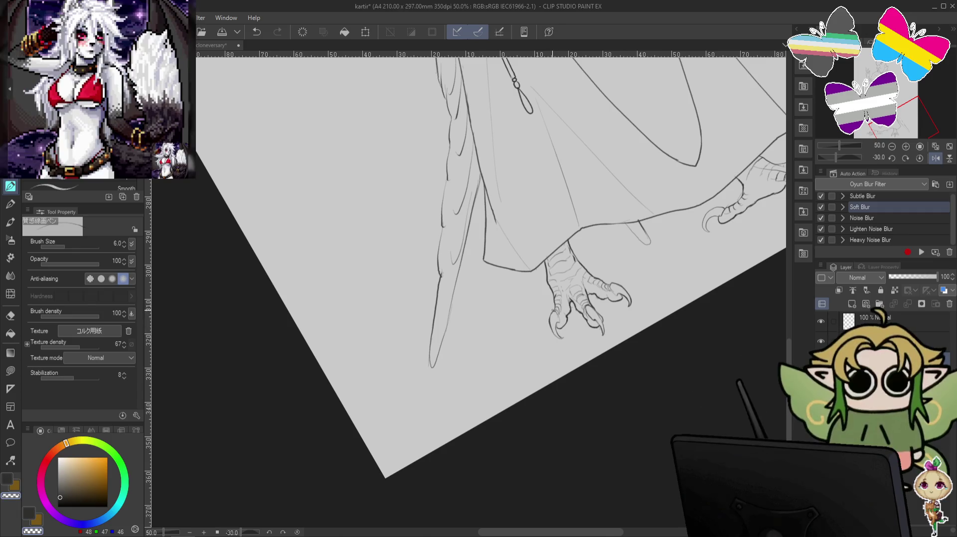
{"action": "key", "text": "ctrl+minus"}
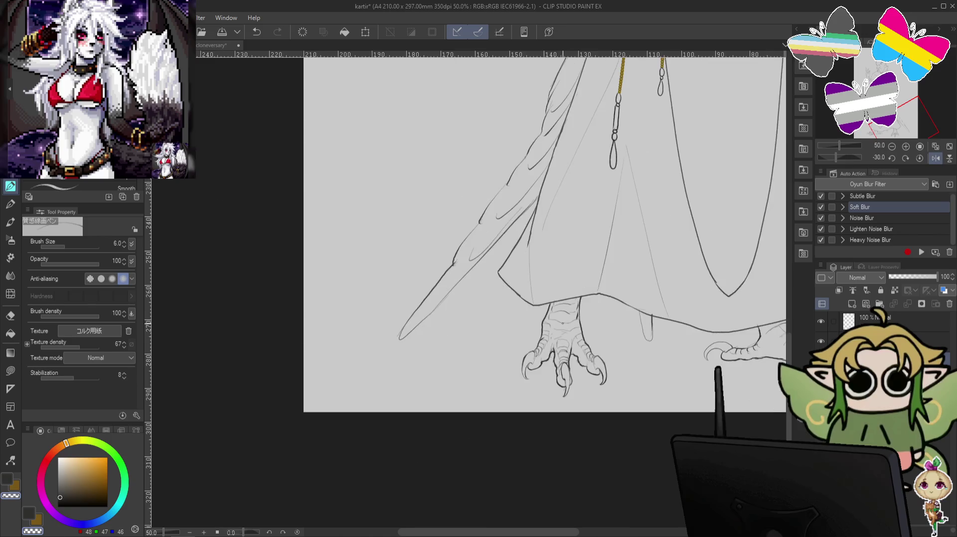
{"action": "mouse_move", "coordinate": [777, 114]}
{"action": "left_mouse_down"}
{"action": "mouse_move", "coordinate": [714, 239]}
{"action": "mouse_move", "coordinate": [710, 190]}
{"action": "left_mouse_up"}
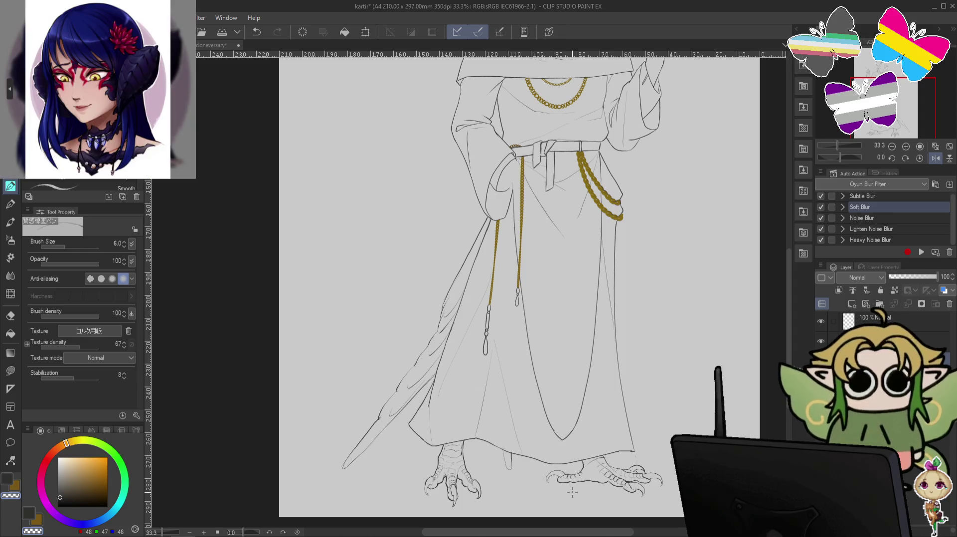
- Select the curtain sketch layer and hide it, checking the head and robe hem
{"action": "mouse_move", "coordinate": [710, 180]}
{"action": "left_mouse_down"}
{"action": "mouse_move", "coordinate": [701, 306]}
{"action": "mouse_move", "coordinate": [698, 281]}
{"action": "left_mouse_up"}
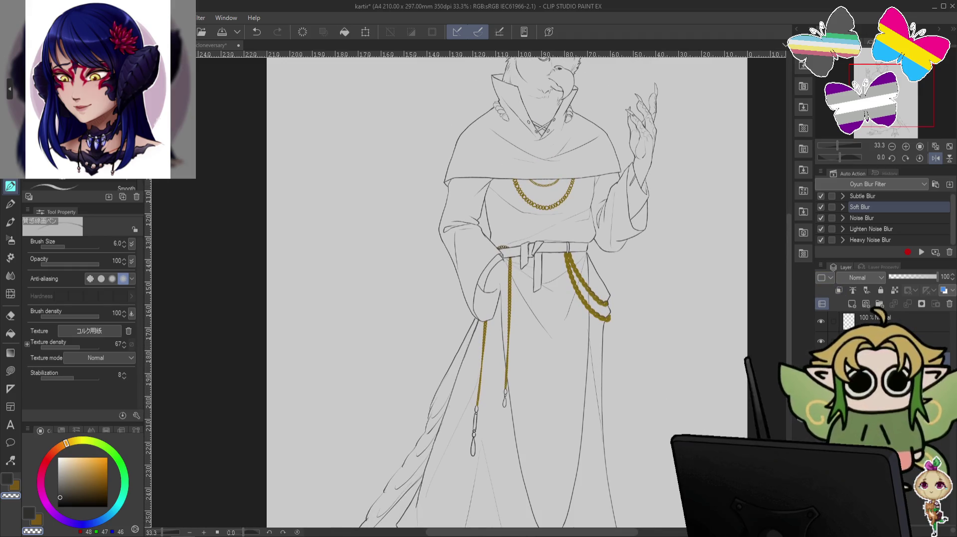
{"action": "left_click_drag", "start_coordinate": [715, 456], "coordinate": [716, 349]}
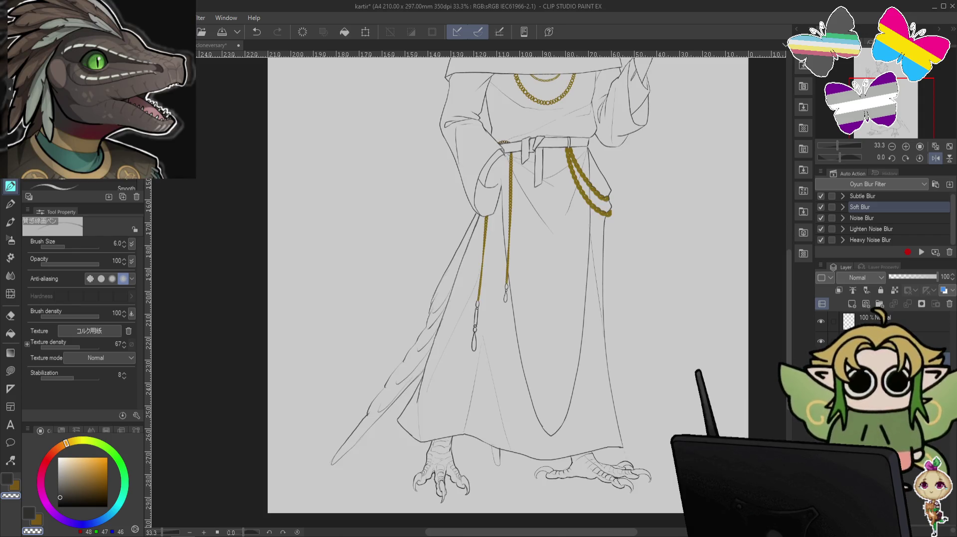
{"action": "left_click", "coordinate": [887, 341]}
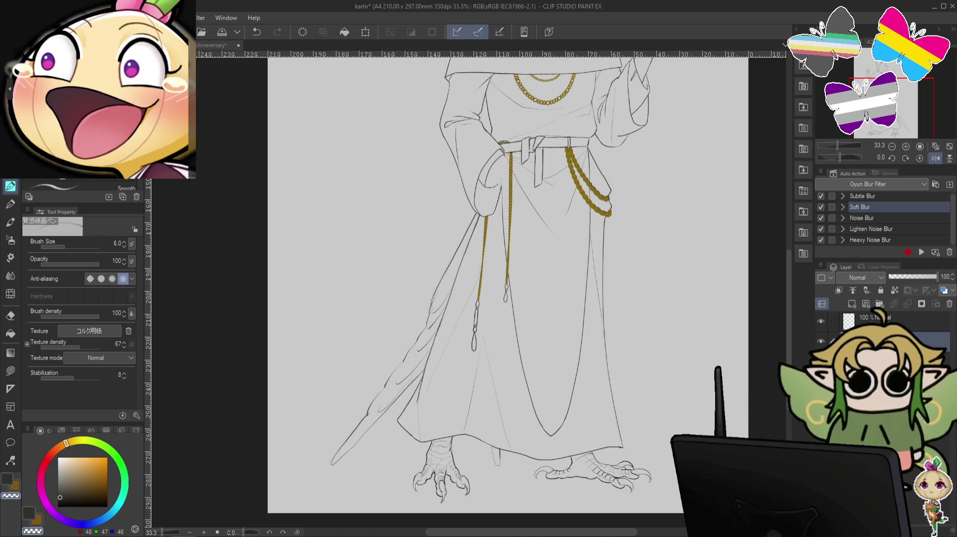
{"action": "left_click_drag", "start_coordinate": [746, 373], "coordinate": [719, 420]}
{"action": "scroll", "coordinate": [719, 420], "scroll_direction": "down", "scroll_amount": 1}
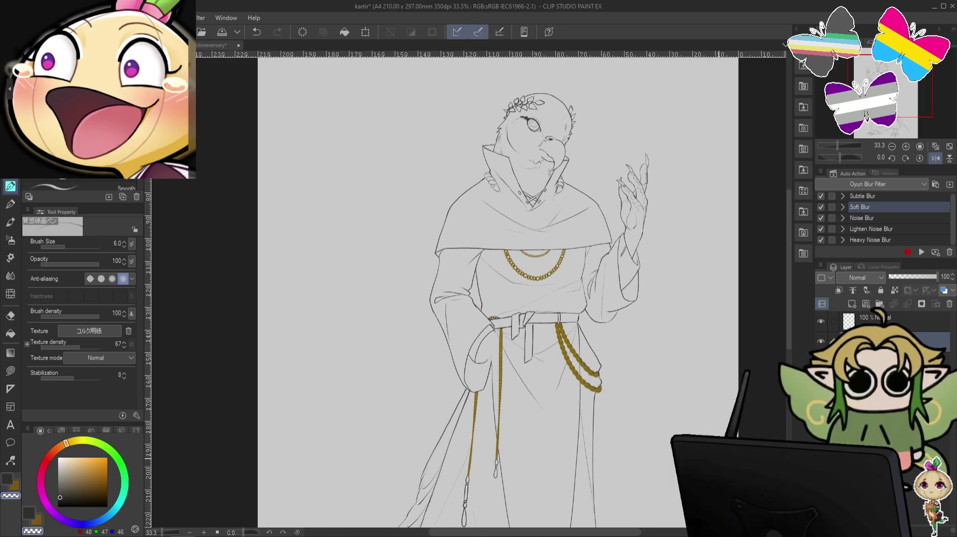
{"action": "scroll", "coordinate": [712, 408], "scroll_direction": "down", "scroll_amount": 1}
{"action": "scroll", "coordinate": [707, 396], "scroll_direction": "up", "scroll_amount": 1}
{"action": "scroll", "coordinate": [706, 396], "scroll_direction": "up", "scroll_amount": 1}
{"action": "left_click_drag", "start_coordinate": [707, 396], "coordinate": [727, 484]}
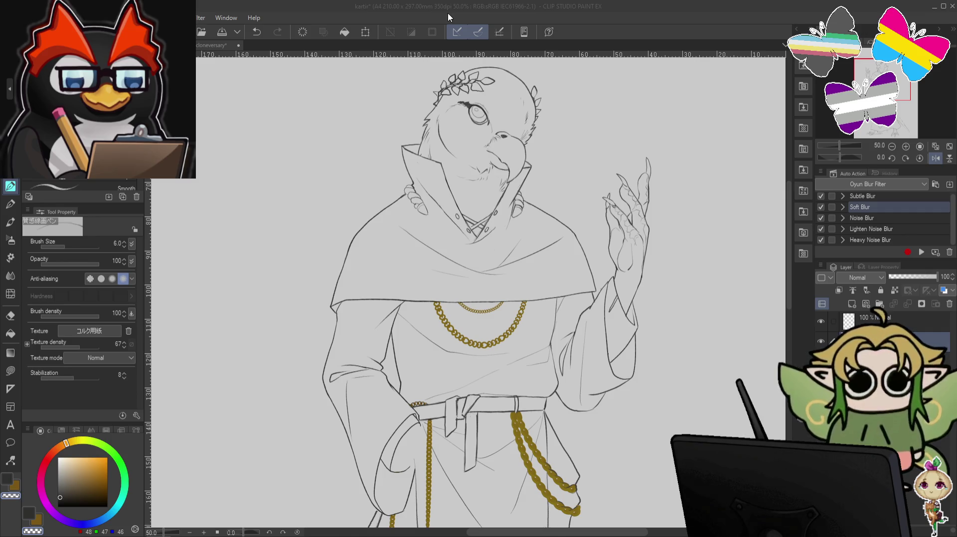
{"action": "left_click", "coordinate": [448, 14]}
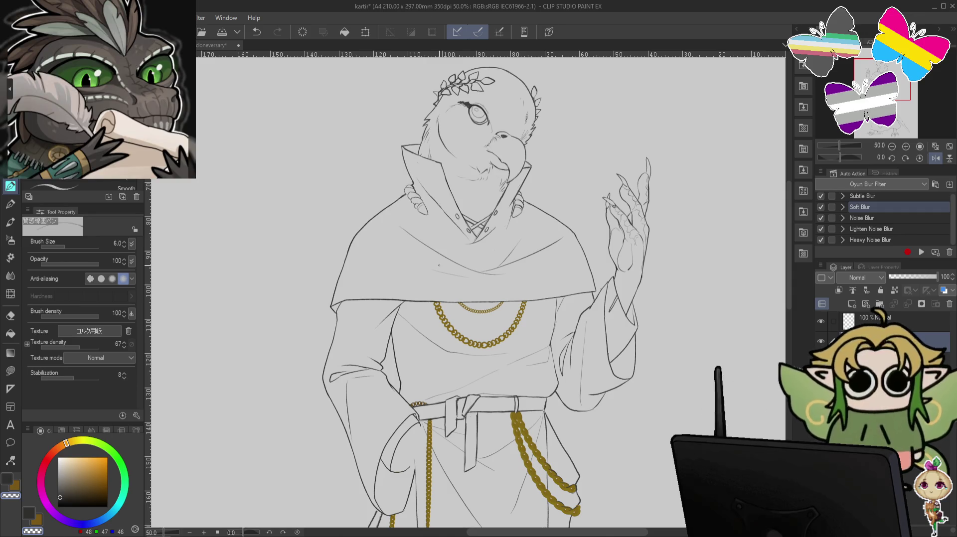